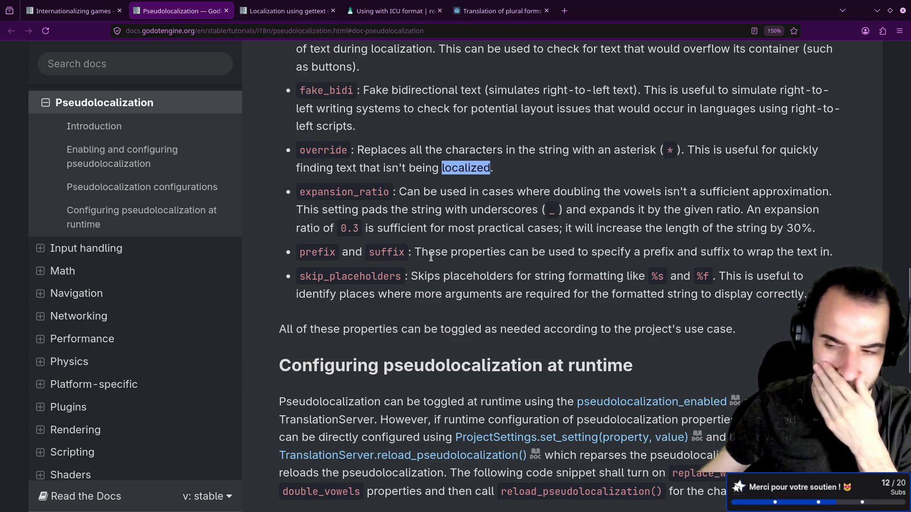
# Scroll through the runtime pseudolocalization docs, then return to the Godot editor.
pyautogui.scroll(-5, 431, 264)
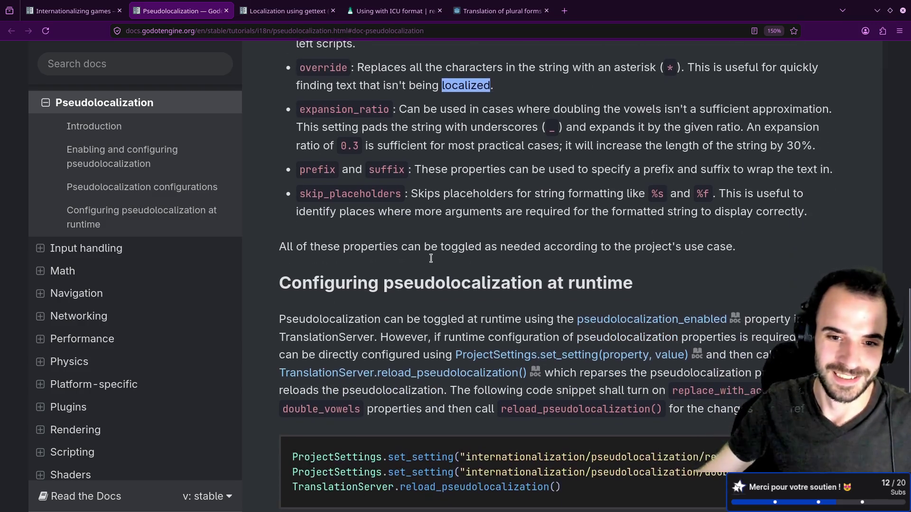
pyautogui.scroll(-2, 373, 285)
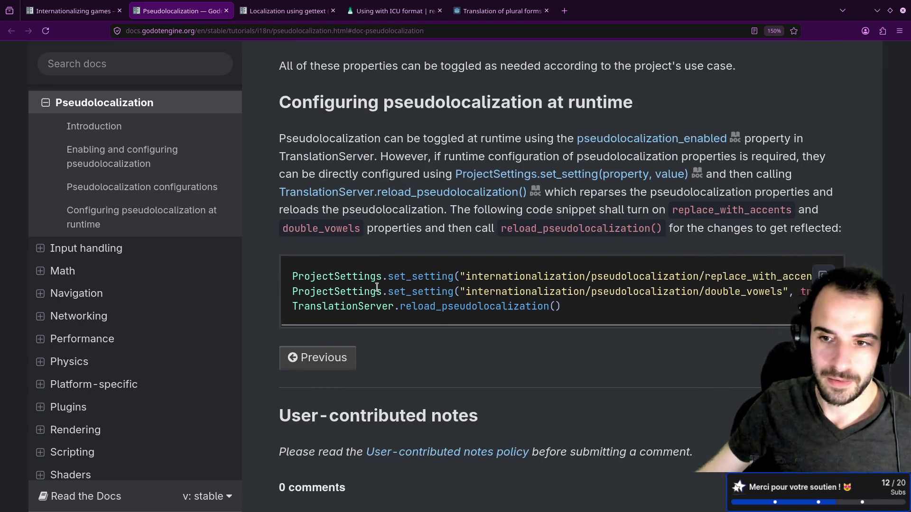
pyautogui.moveTo(398, 258)
pyautogui.mouseDown()
pyautogui.moveTo(444, 264)
pyautogui.moveTo(403, 258)
pyautogui.mouseUp()
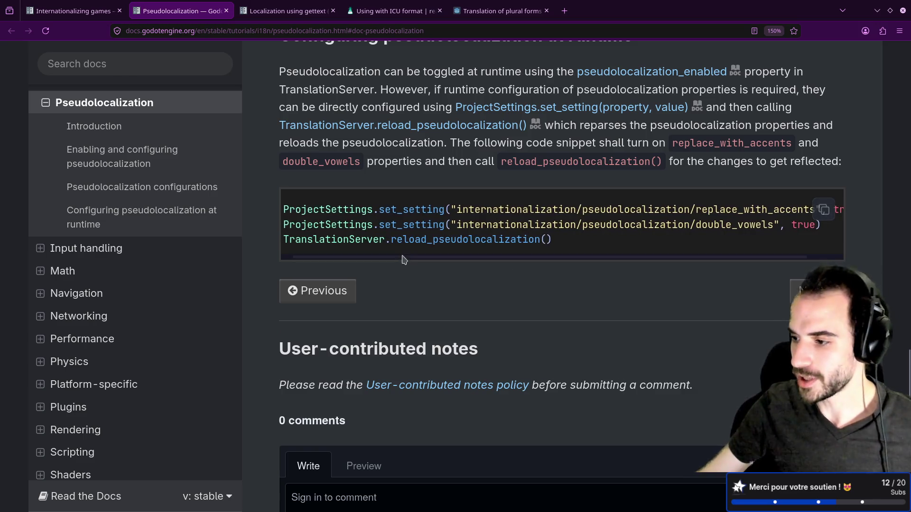
pyautogui.scroll(-3, 419, 280)
pyautogui.scroll(10, 420, 280)
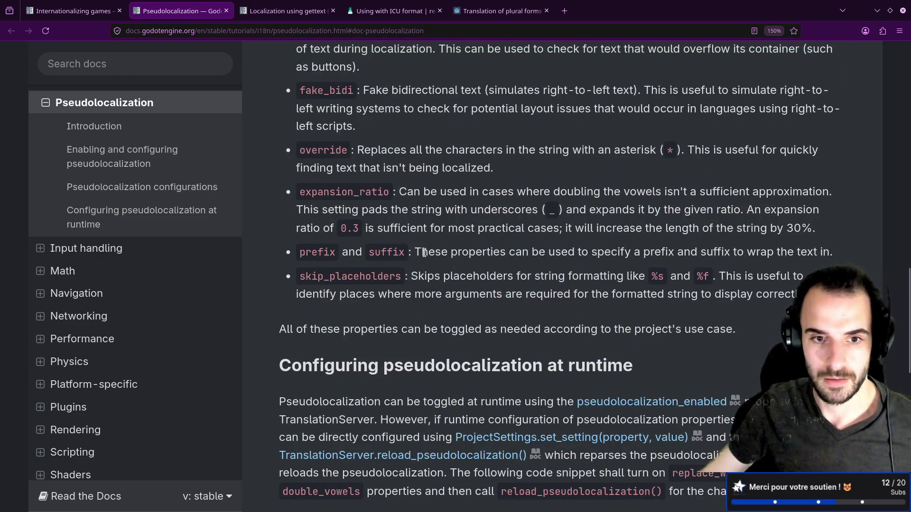
pyautogui.hotkey('alt', 'Tab')
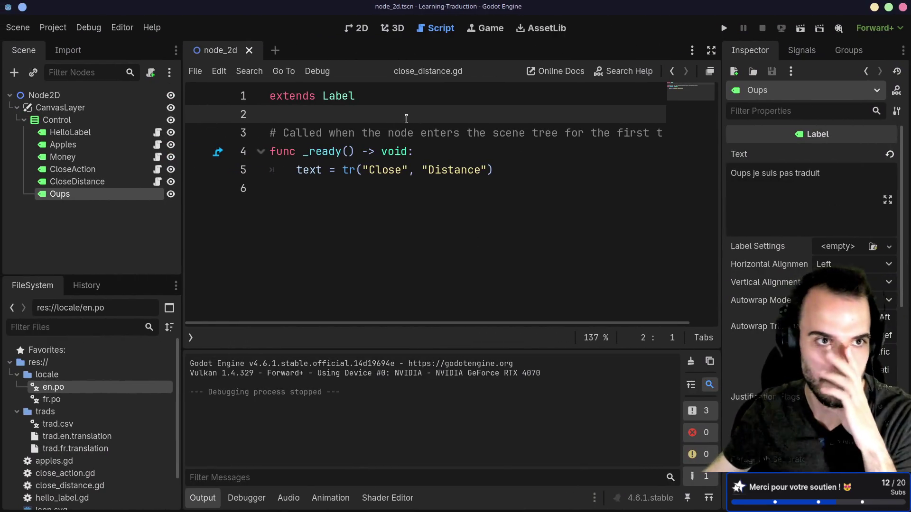
# Open Project Settings from the Project menu to reach the pseudolocalization options.
pyautogui.click(53, 27)
pyautogui.click(58, 44)
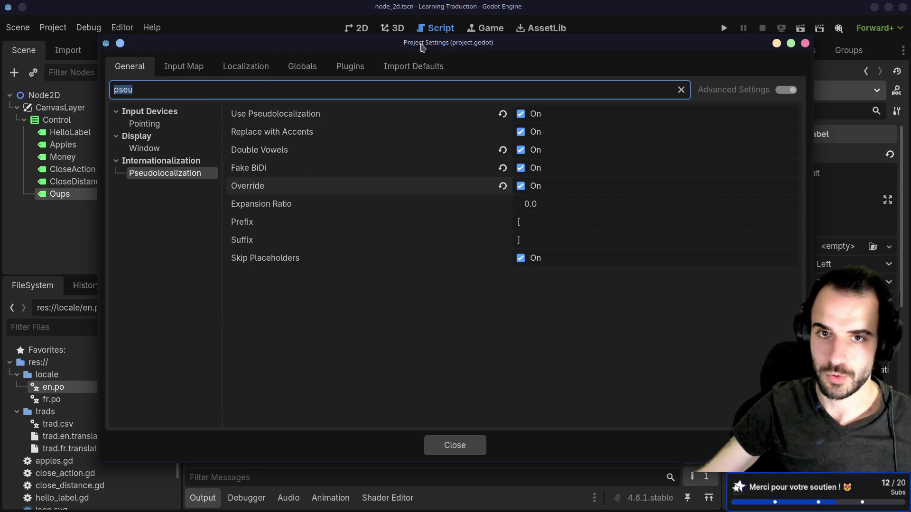
# Confirm fr.po and en.po in the Localization Translations list, then close Project Settings.
pyautogui.moveTo(421, 44); pyautogui.dragTo(425, 45)
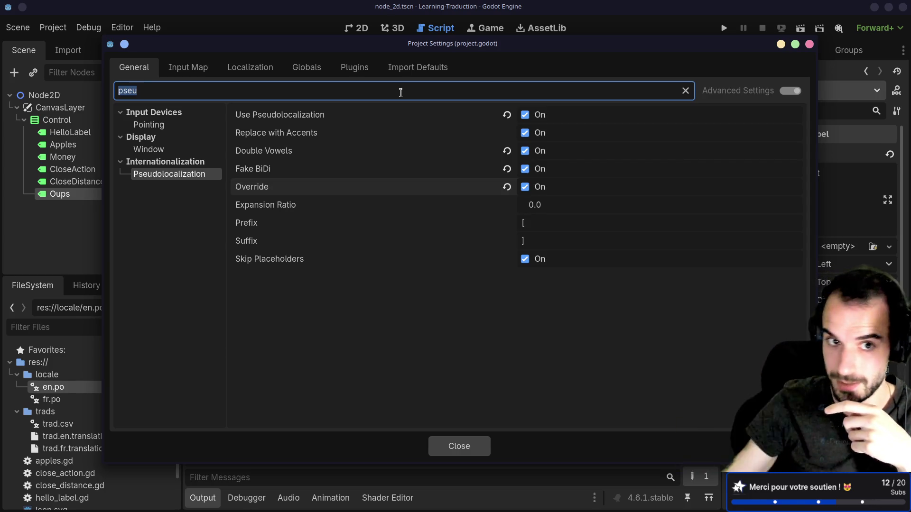
pyautogui.click(250, 67)
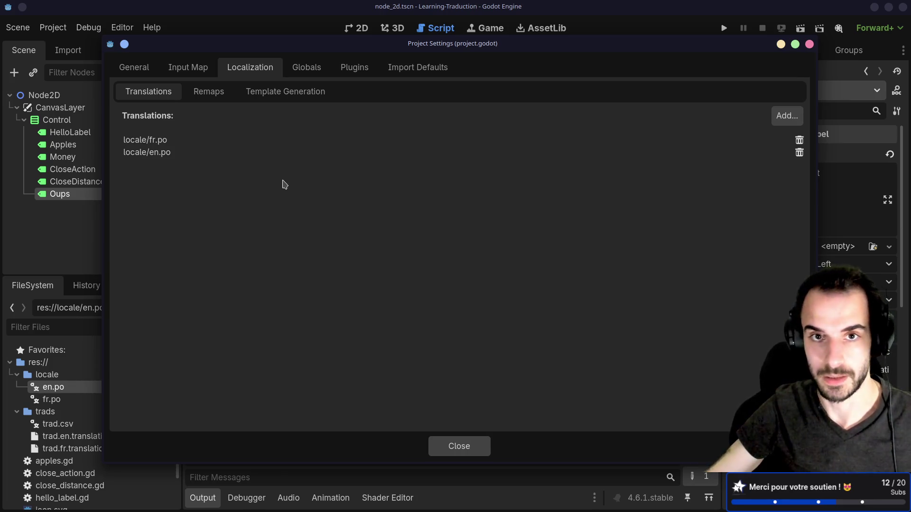
pyautogui.hotkey('alt', 'Tab')
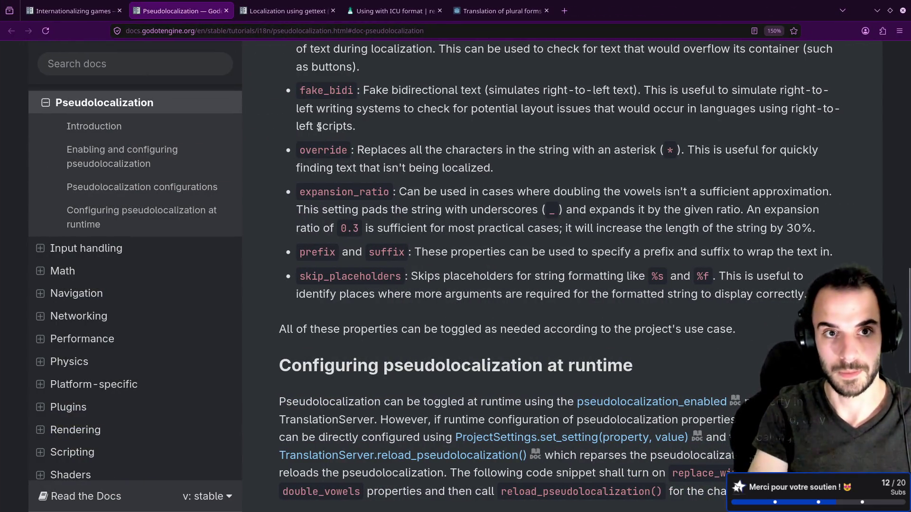
pyautogui.hotkey('alt', 'Tab')
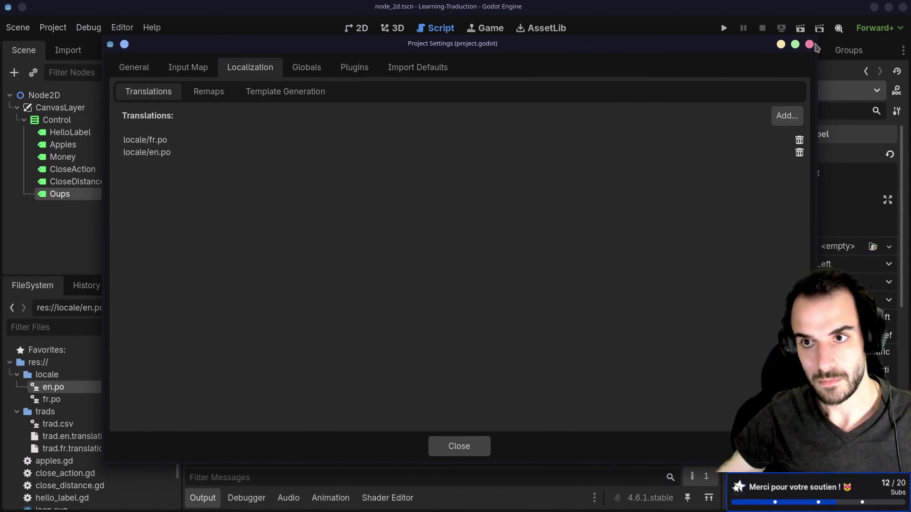
pyautogui.click(795, 44)
pyautogui.click(901, 6)
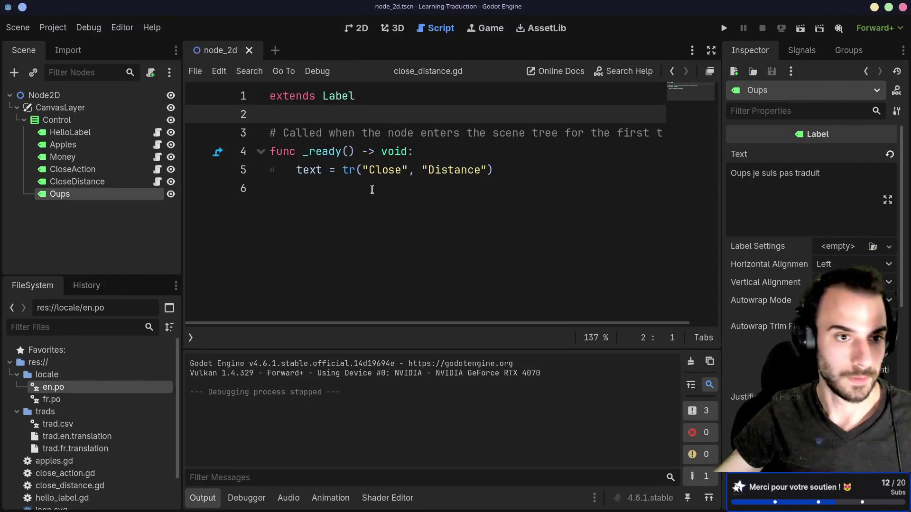
# Open the Apples label's script and jump into the Object class help page.
pyautogui.click(97, 169)
pyautogui.click(91, 145)
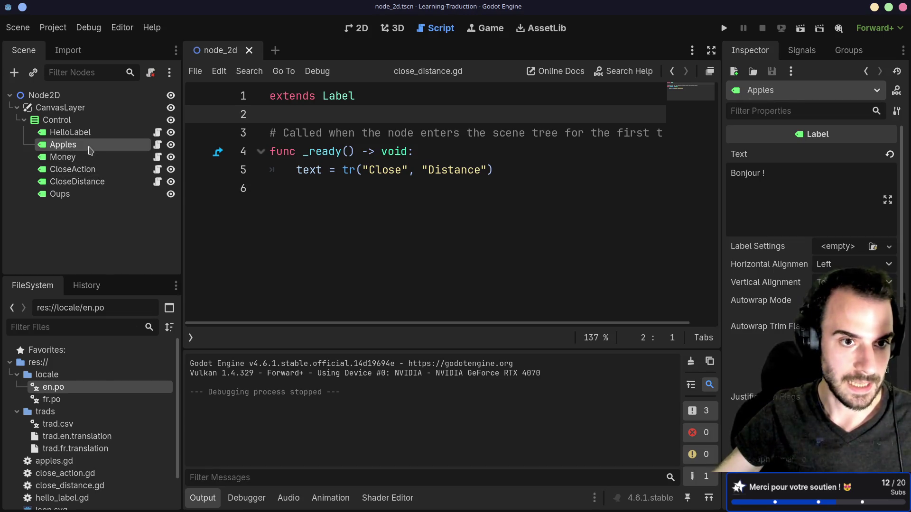
pyautogui.click(157, 146)
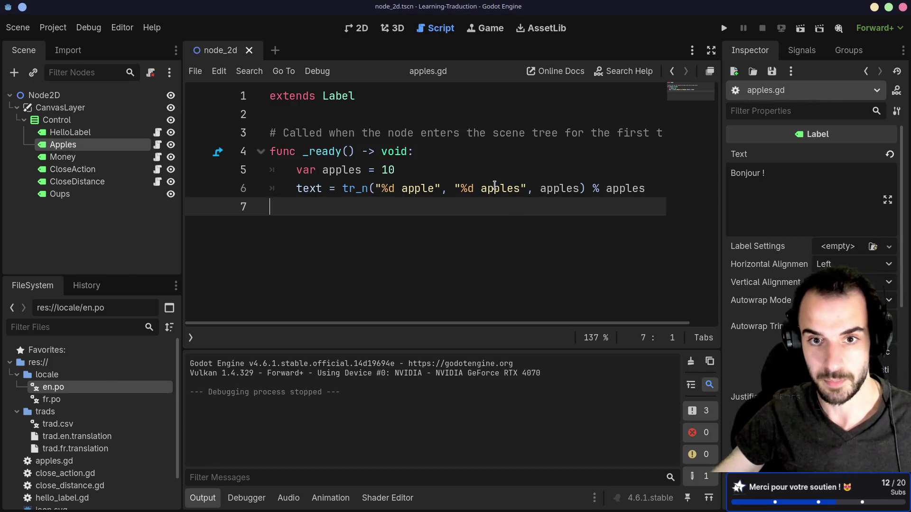
pyautogui.keyDown('ctrl'); pyautogui.click(353, 188); pyautogui.keyUp('ctrl')
pyautogui.scroll(-2, 406, 231)
pyautogui.scroll(-15, 405, 231)
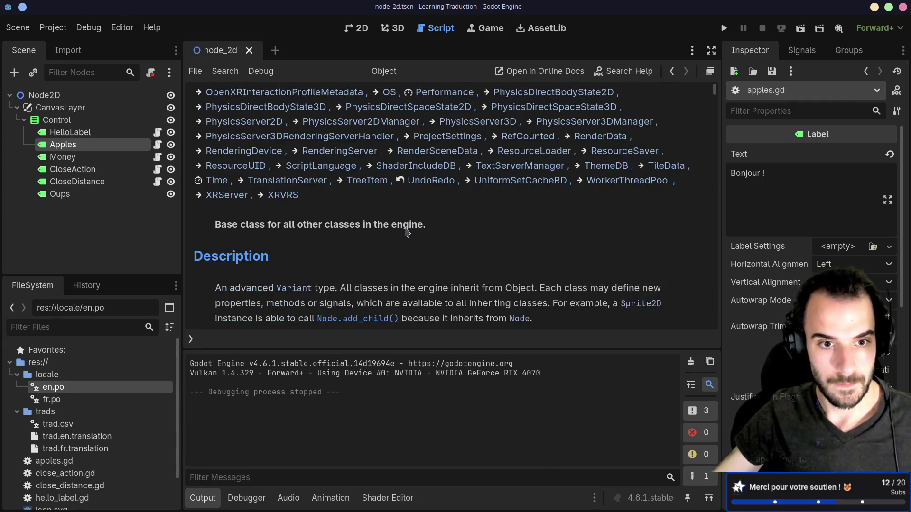
# Search the Object help for tr_n and step through its matches.
pyautogui.hotkey('ctrl', 'f')
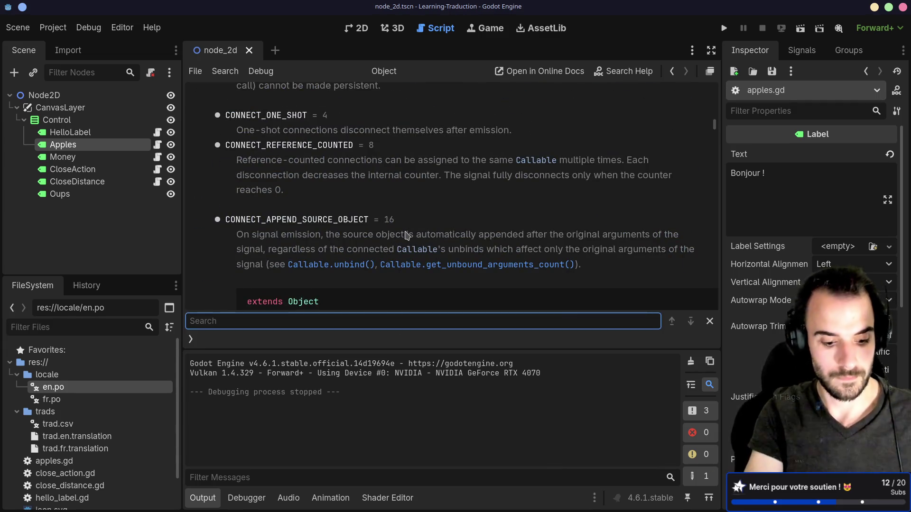
pyautogui.write('tr_n')
pyautogui.press('Return')
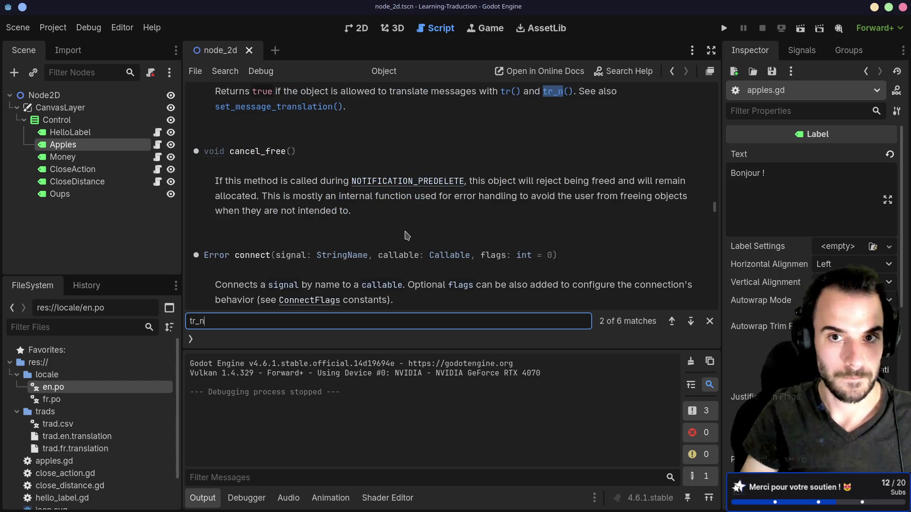
pyautogui.press('Return')
pyautogui.press('Return')
pyautogui.press('Return')
pyautogui.press('Return')
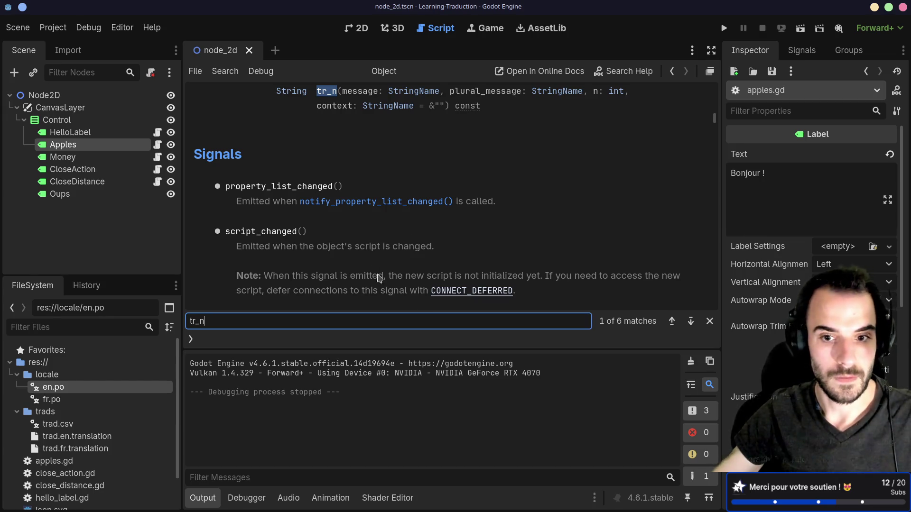
pyautogui.click(671, 321)
# Read the tr_n description, then go back to apples.gd and select its tr_n call.
pyautogui.scroll(-1, 358, 241)
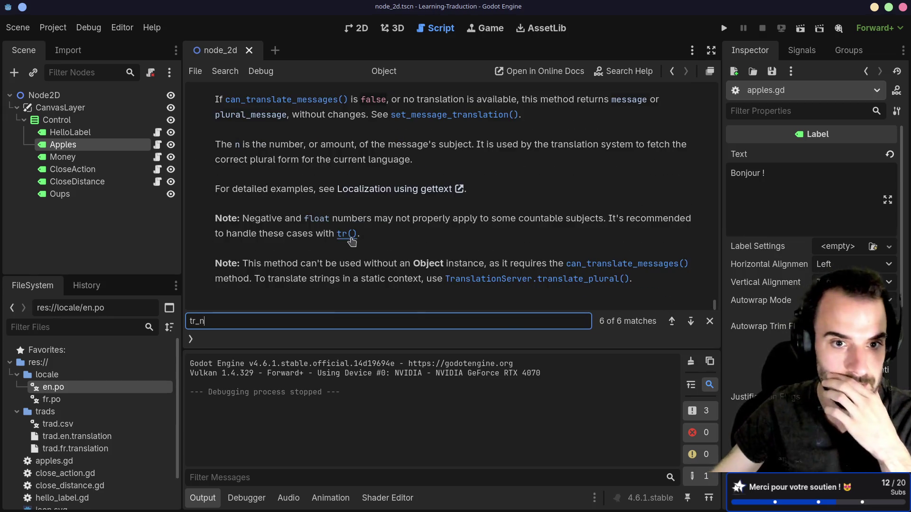
pyautogui.moveTo(238, 263); pyautogui.dragTo(344, 263)
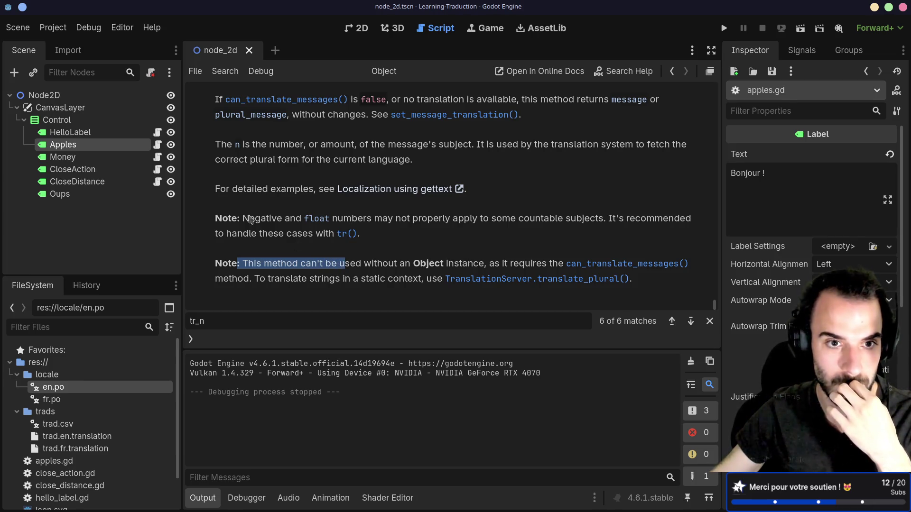
pyautogui.moveTo(217, 190); pyautogui.dragTo(397, 196)
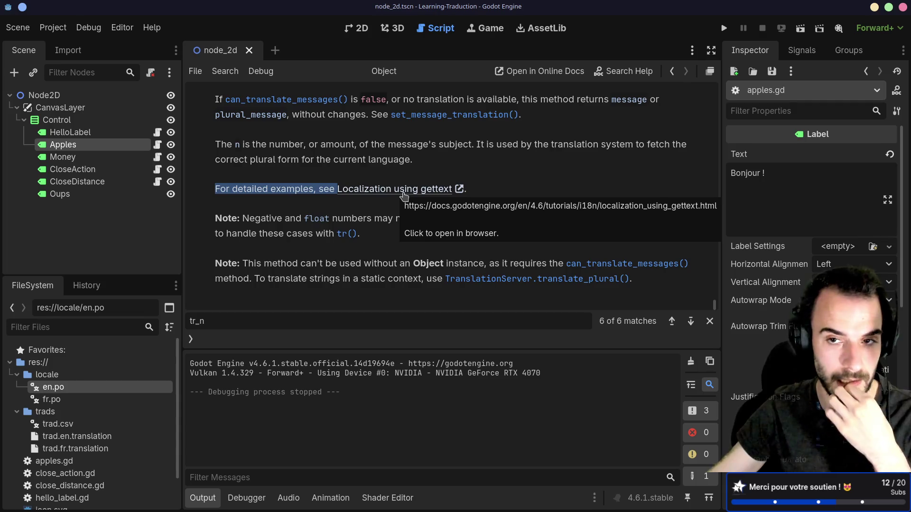
pyautogui.scroll(3, 404, 196)
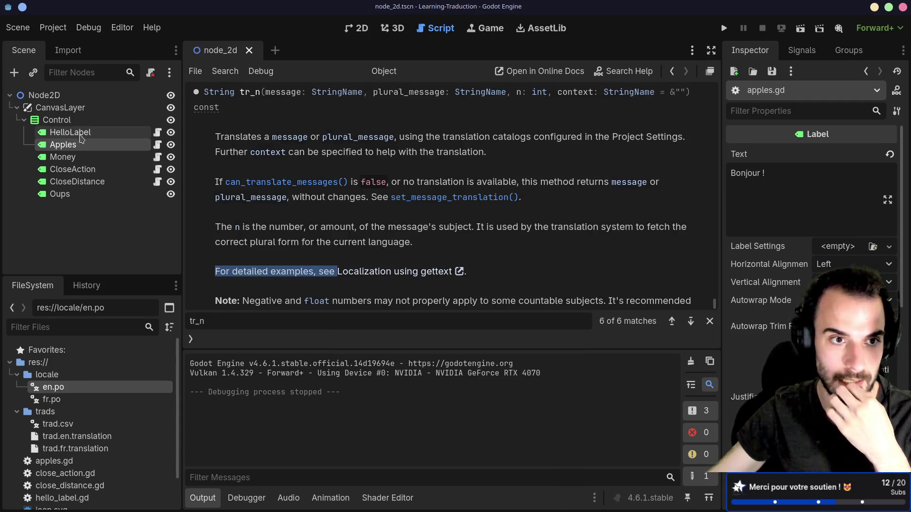
pyautogui.click(157, 144)
pyautogui.doubleClick(355, 188)
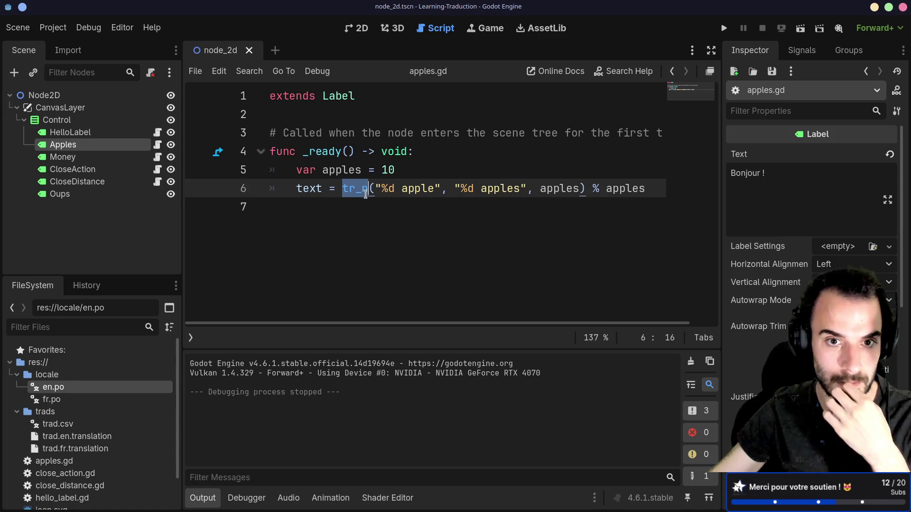
# Widen the script editor by narrowing the Inspector panel.
pyautogui.click(568, 243)
pyautogui.moveTo(722, 167); pyautogui.dragTo(779, 164)
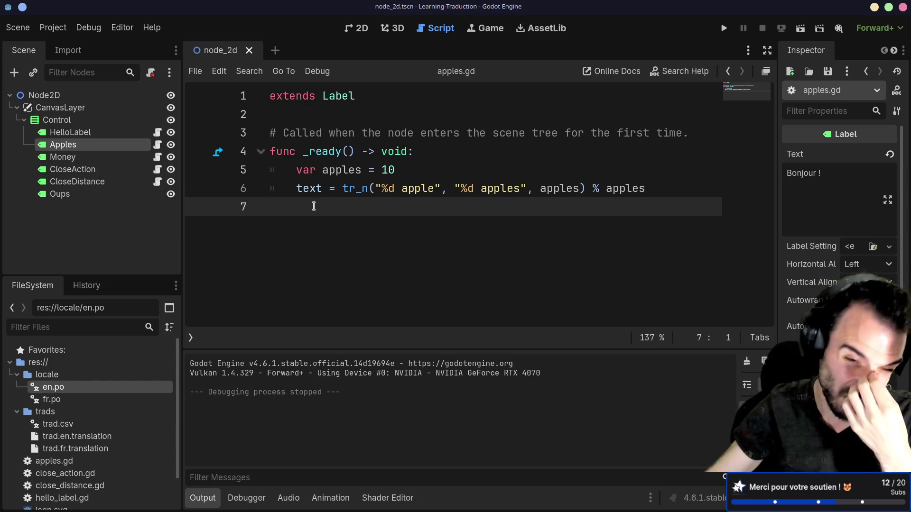
pyautogui.moveTo(324, 194)
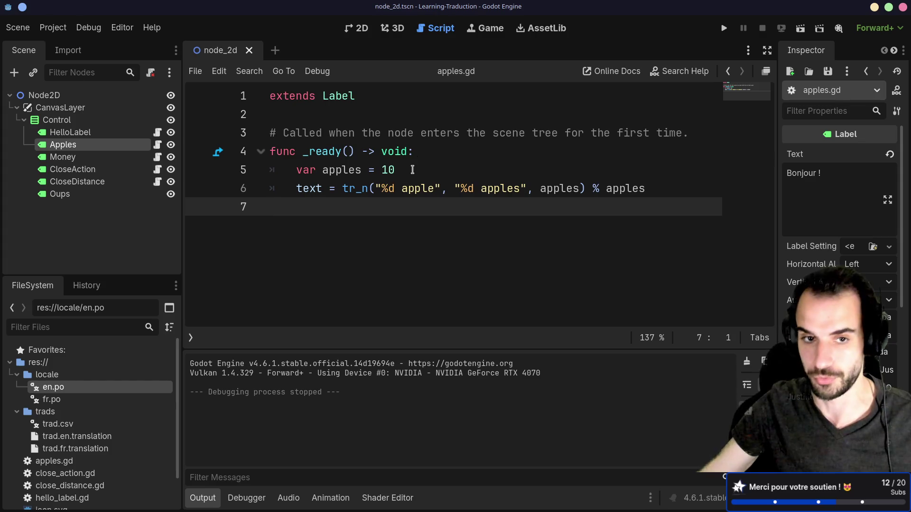
# Highlight the tr_n call's "%d apple" and "%d apples" strings and the count 10, then switch to fr.po.
pyautogui.moveTo(342, 188); pyautogui.dragTo(588, 188)
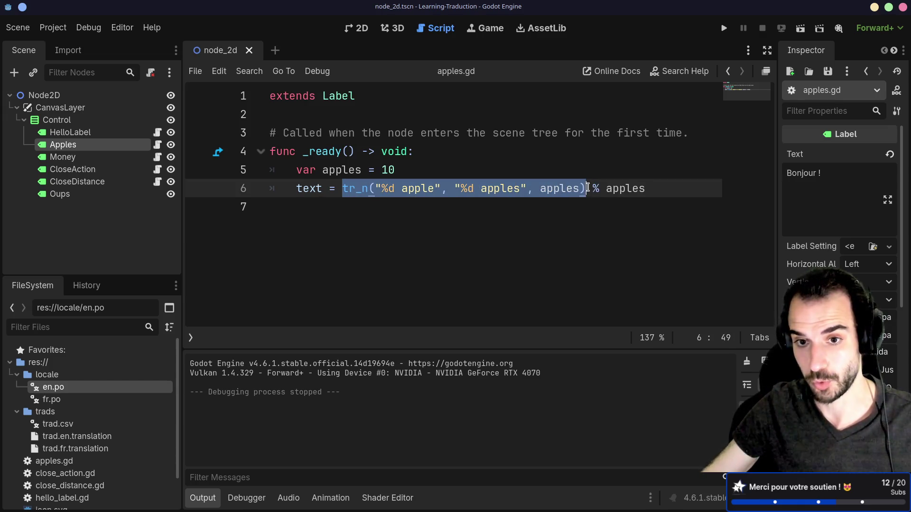
pyautogui.click(560, 213)
pyautogui.moveTo(441, 188); pyautogui.dragTo(377, 188)
pyautogui.click(430, 215)
pyautogui.moveTo(448, 189); pyautogui.dragTo(580, 185)
pyautogui.click(528, 218)
pyautogui.moveTo(579, 185)
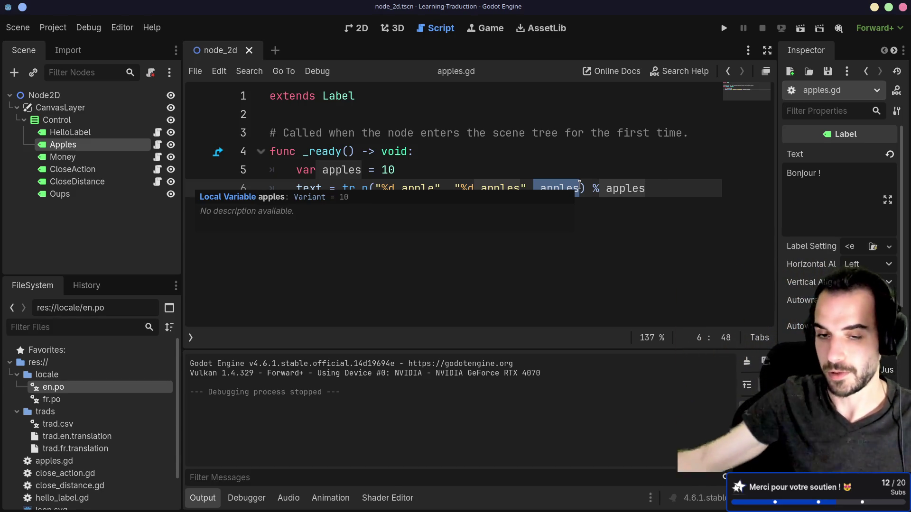
pyautogui.click(483, 175)
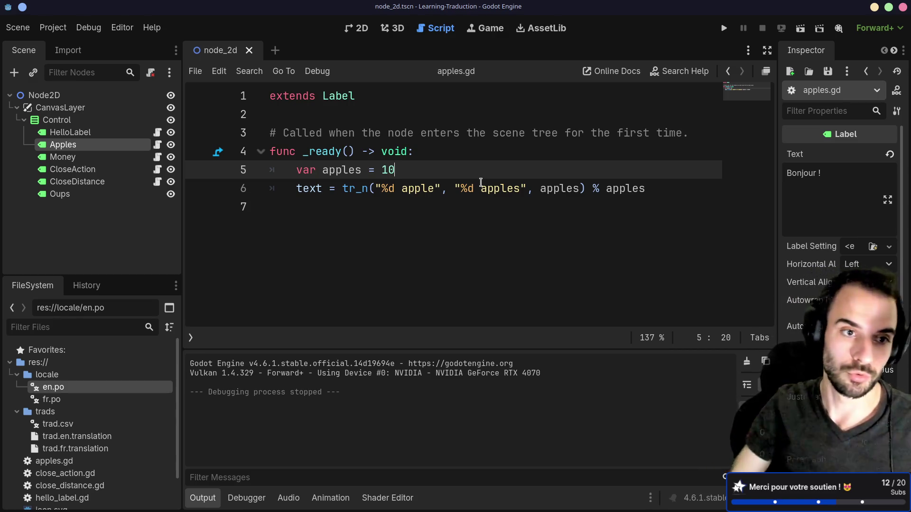
pyautogui.hotkey('alt', 'Tab')
# Page through fr.po from top to bottom, stopping at the Proche line, then return to the docs.
pyautogui.press('k')
pyautogui.press('G')
pyautogui.press('k')
pyautogui.press('k')
pyautogui.press('k')
pyautogui.press('k')
pyautogui.press('g')
pyautogui.press('g')
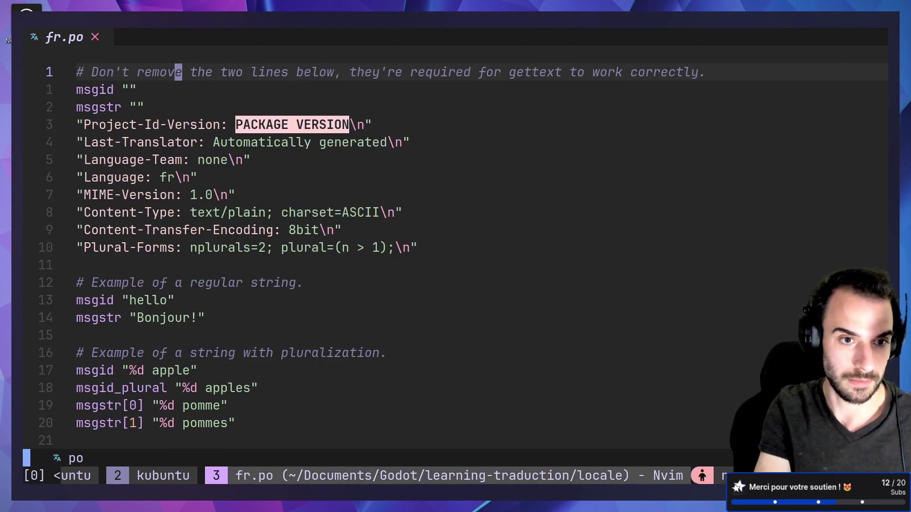
pyautogui.press('G')
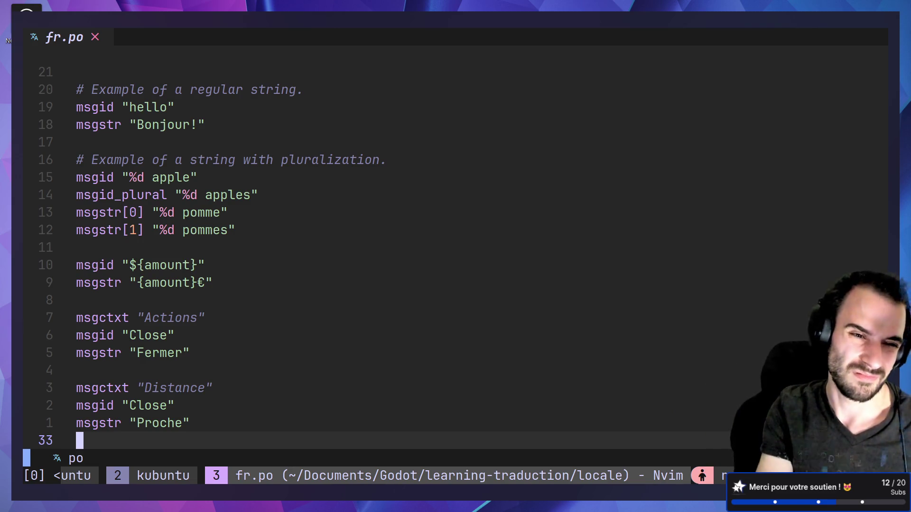
pyautogui.press('k')
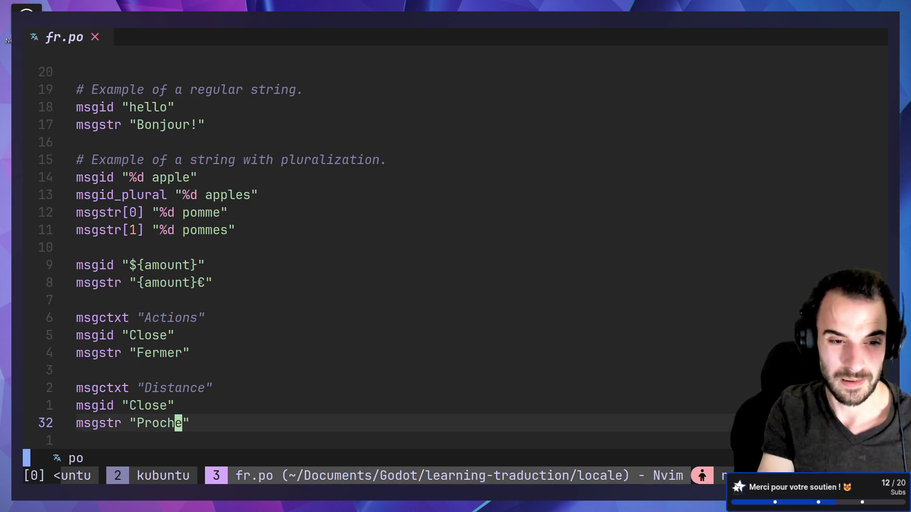
pyautogui.hotkey('alt', 'Tab')
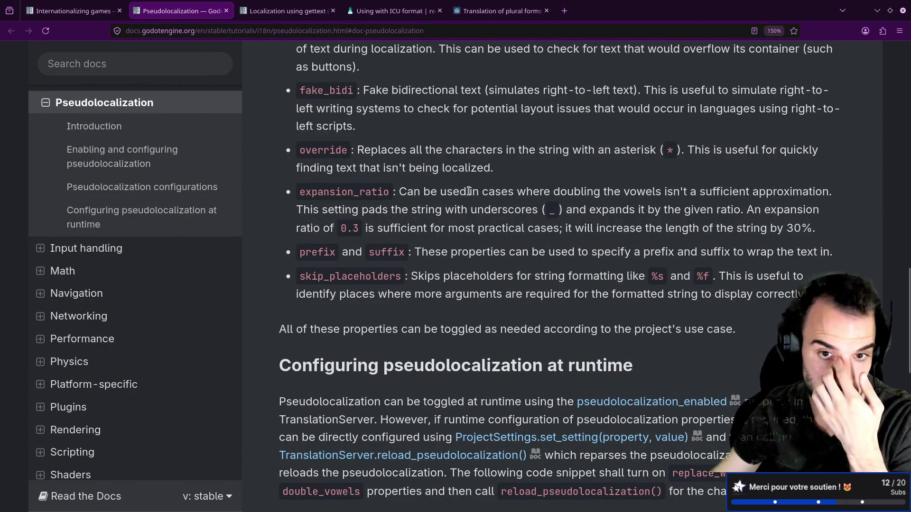
# Read the prefix/suffix and %s placeholder explanation under skip_placeholders, then return to apples.gd.
pyautogui.moveTo(428, 252)
pyautogui.mouseDown()
pyautogui.moveTo(664, 266)
pyautogui.moveTo(797, 253)
pyautogui.moveTo(500, 254)
pyautogui.mouseUp()
pyautogui.click(456, 276)
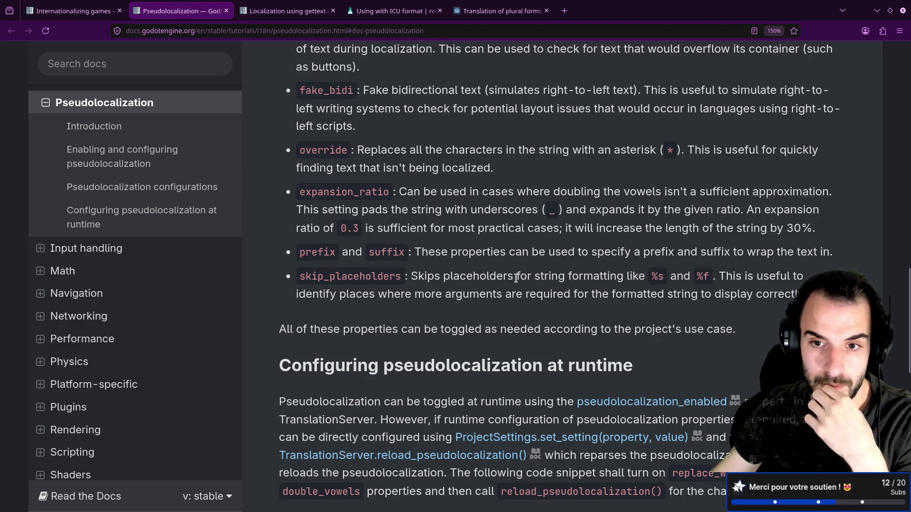
pyautogui.moveTo(627, 275); pyautogui.dragTo(675, 277)
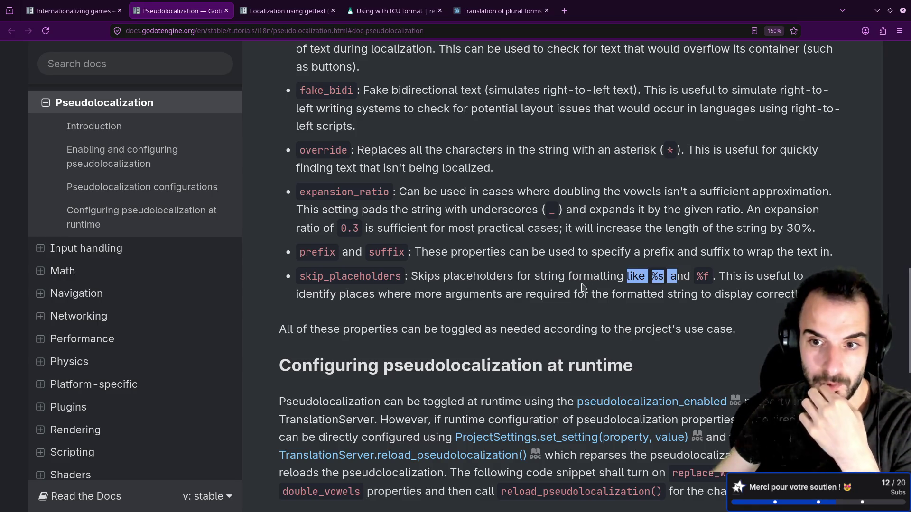
pyautogui.moveTo(692, 294); pyautogui.dragTo(787, 295)
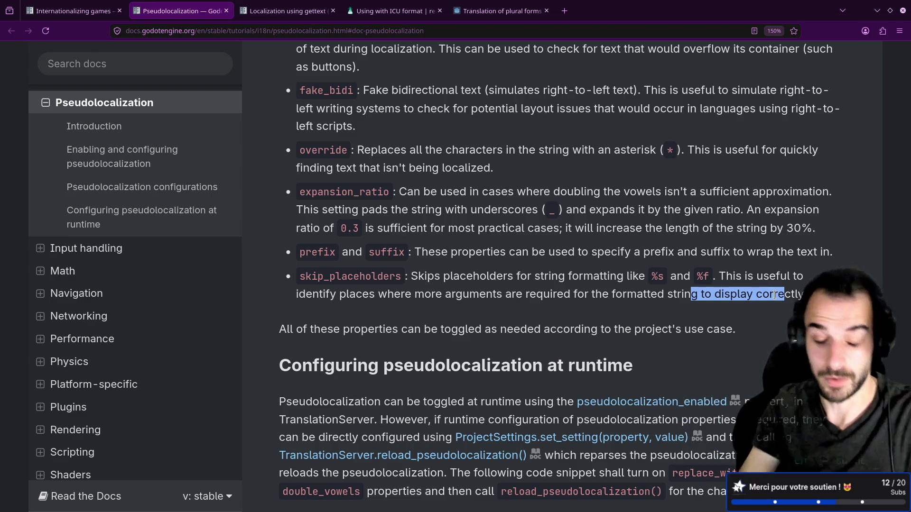
pyautogui.hotkey('alt', 'Tab')
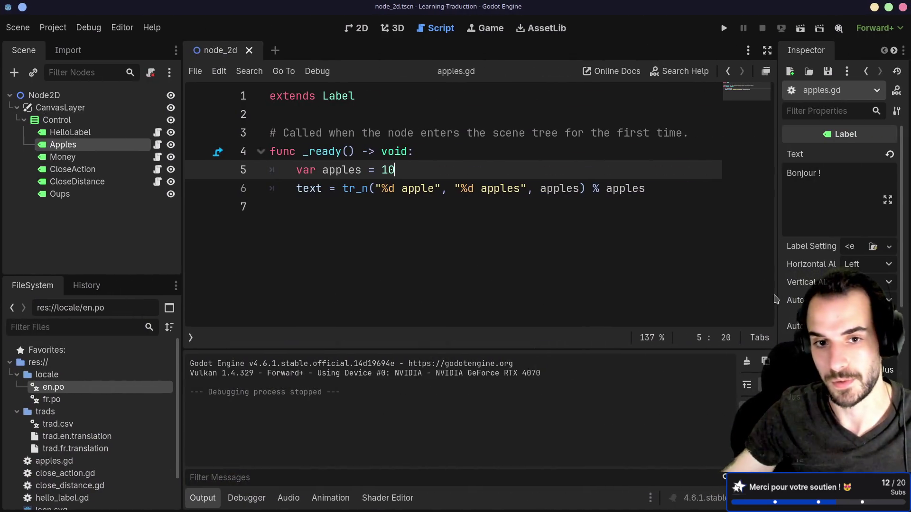
# Add the header func custom_tr_n(string, string2, amount): below _ready.
pyautogui.press('Down')
pyautogui.press('Down')
pyautogui.press('Return')
pyautogui.write('fu')
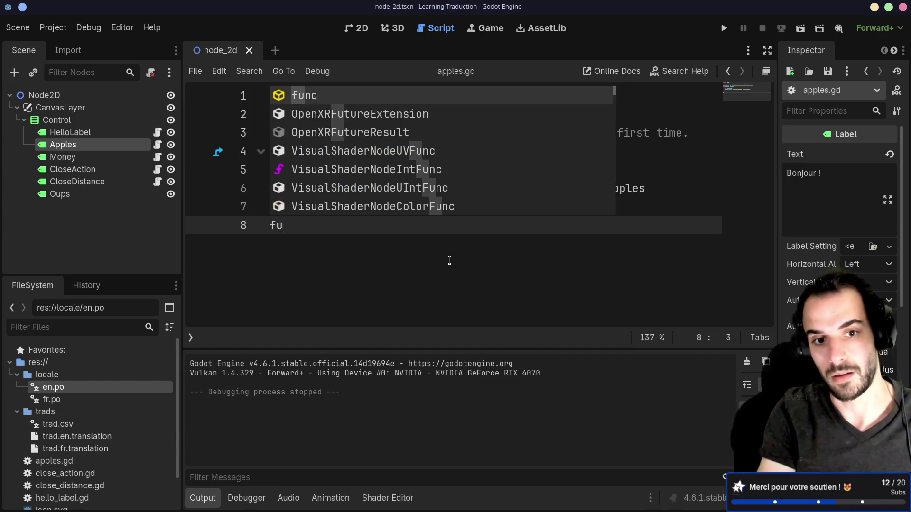
pyautogui.write('nc custom')
pyautogui.press('BackSpace')
pyautogui.press('BackSpace')
pyautogui.write('om_')
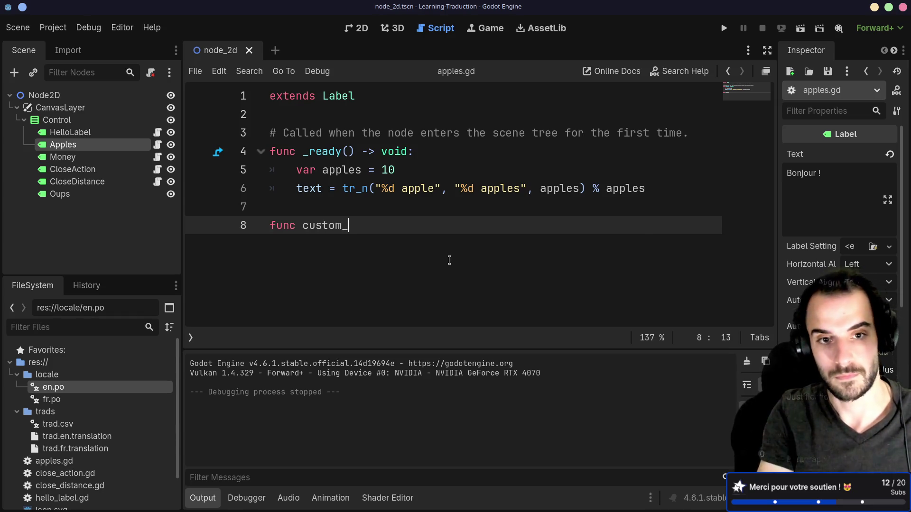
pyautogui.write('tr_n(')
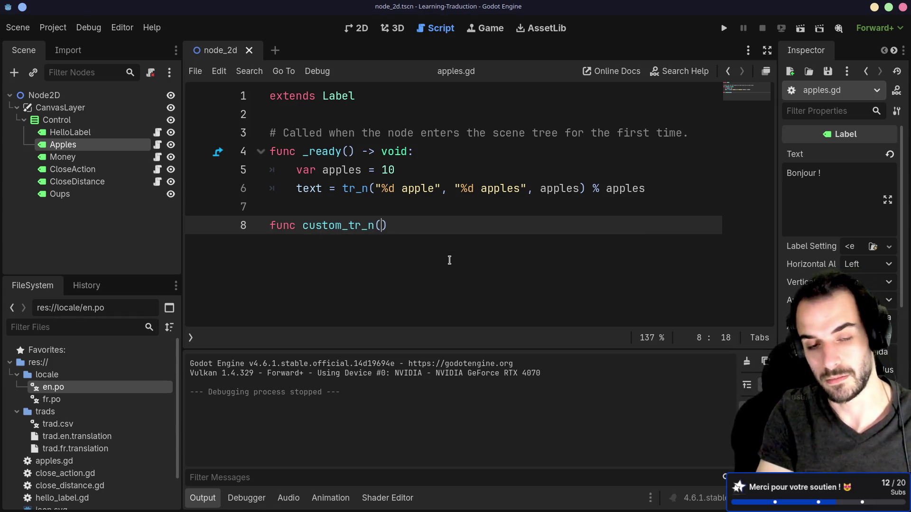
pyautogui.write('strin')
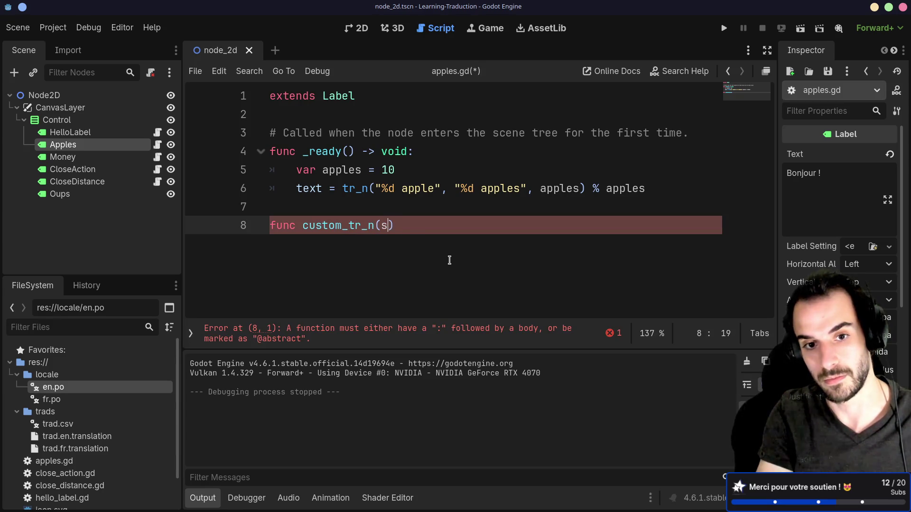
pyautogui.press('BackSpace')
pyautogui.press('BackSpace')
pyautogui.press('BackSpace')
pyautogui.write('ring')
pyautogui.press('BackSpace')
pyautogui.press('BackSpace')
pyautogui.press('BackSpace')
pyautogui.write('string, ')
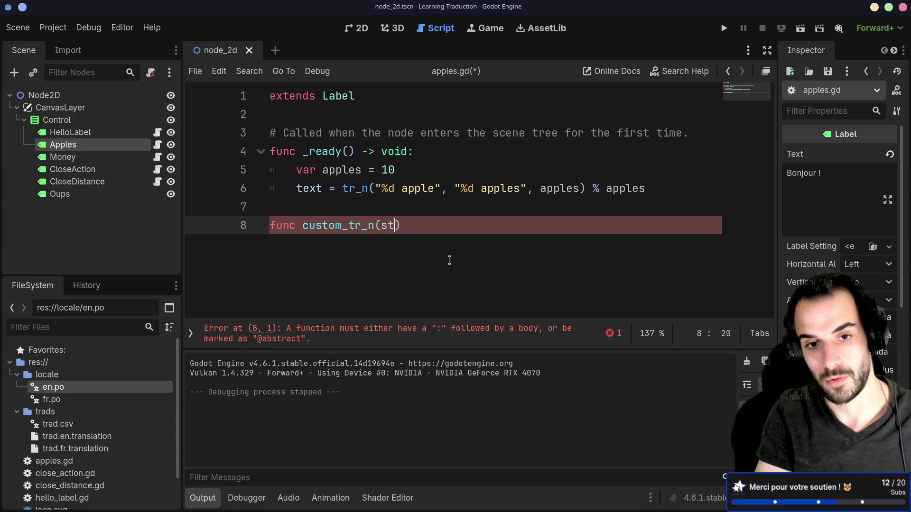
pyautogui.write('string2')
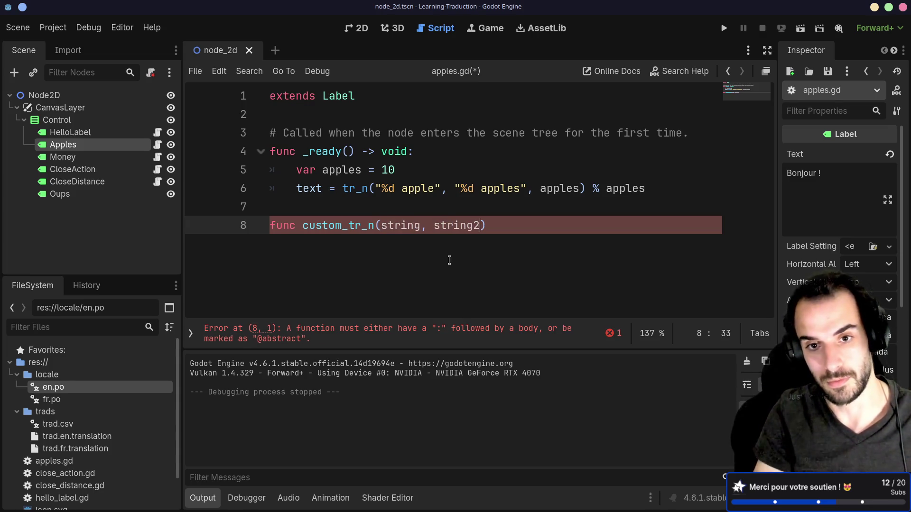
pyautogui.write(', amount')
pyautogui.press('Right')
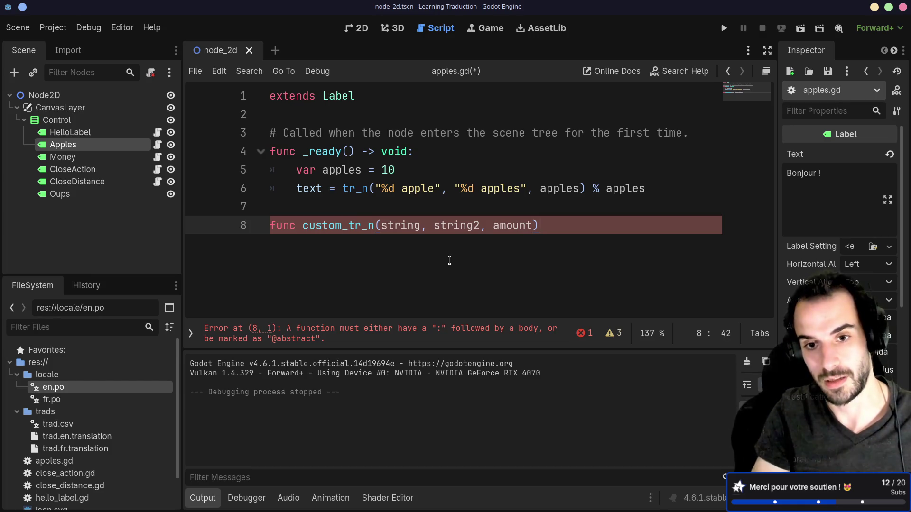
pyautogui.write(':')
pyautogui.press('Return')
# Write an if amount > 1: block that calls tr(string2).
pyautogui.write('if ')
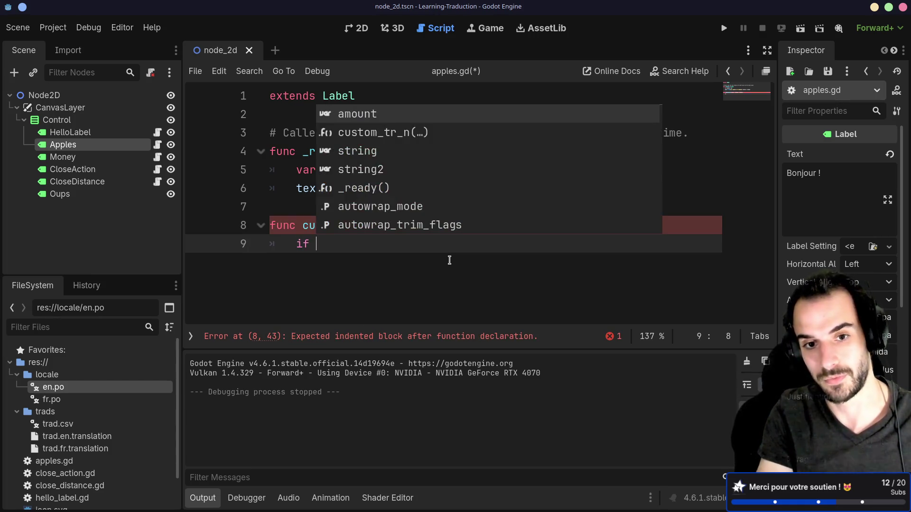
pyautogui.write('amount > 0i')
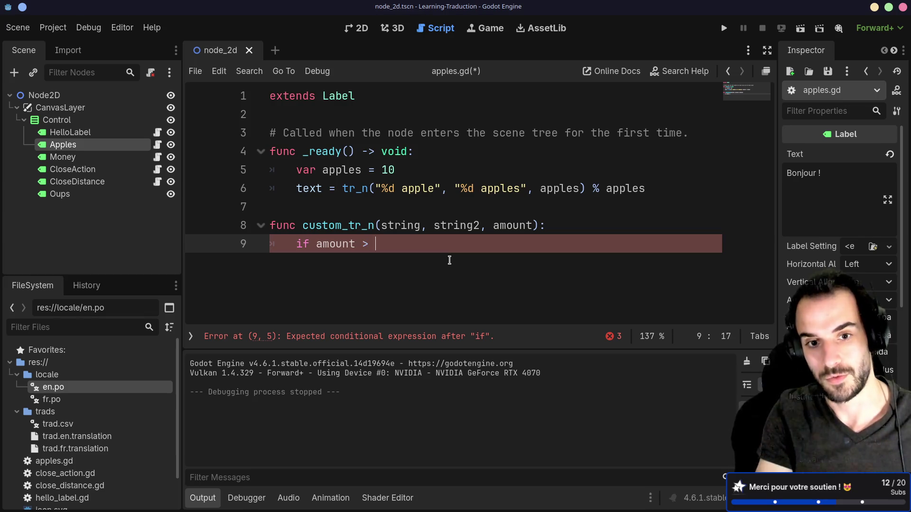
pyautogui.press('BackSpace')
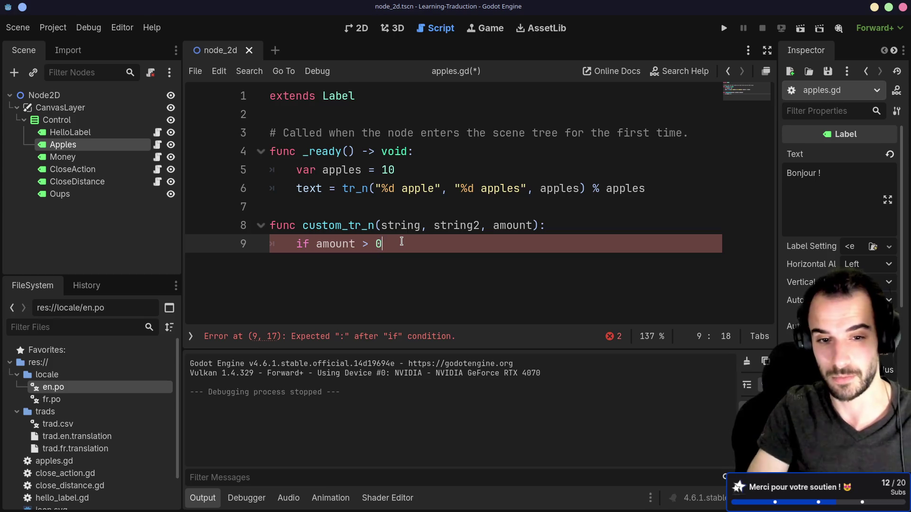
pyautogui.write(':')
pyautogui.press('Return')
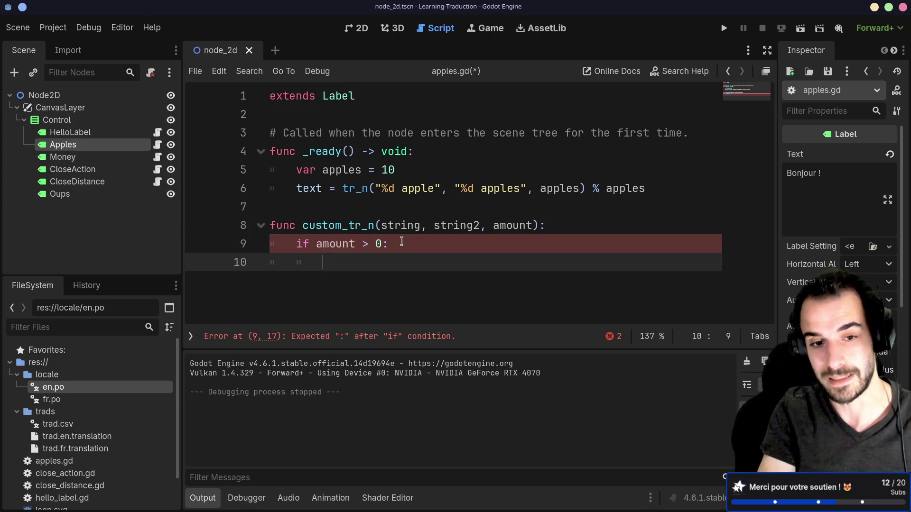
pyautogui.click(387, 243)
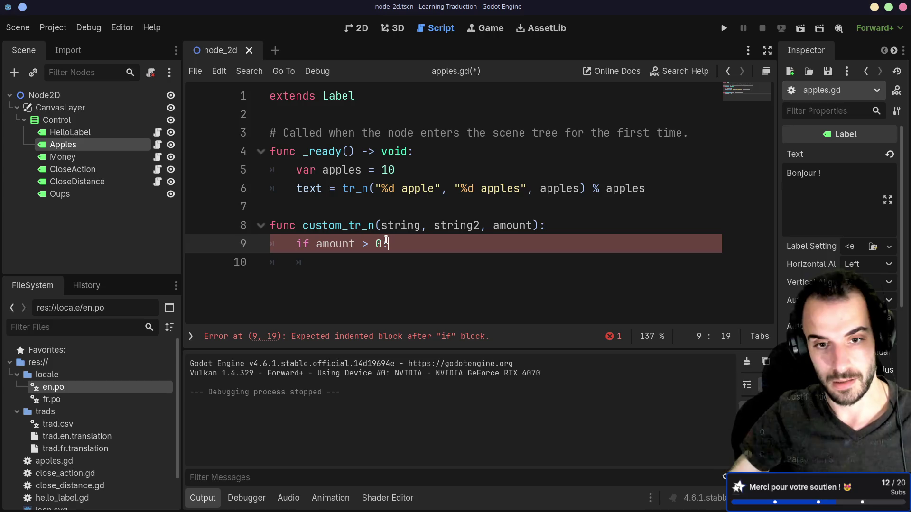
pyautogui.press('Left')
pyautogui.press('BackSpace')
pyautogui.write('1')
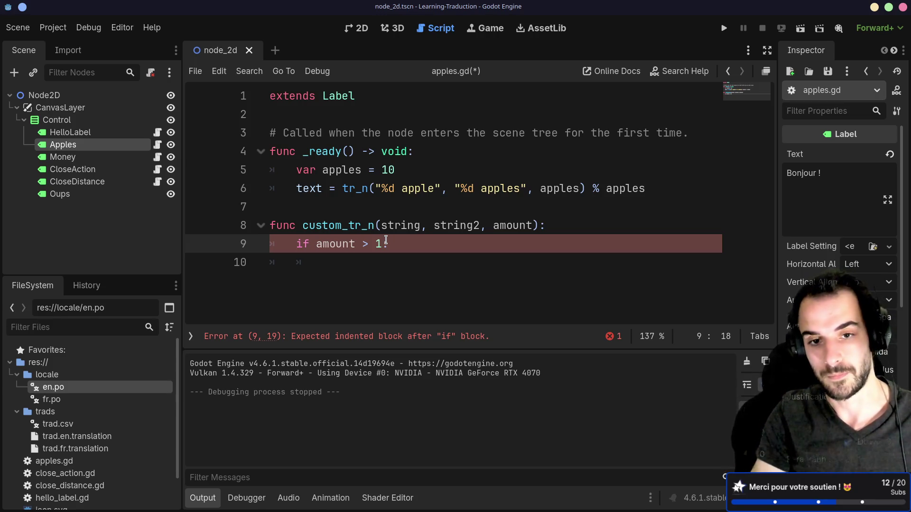
pyautogui.press('BackSpace')
pyautogui.write('1')
pyautogui.press('Down')
pyautogui.write('tr(string2')
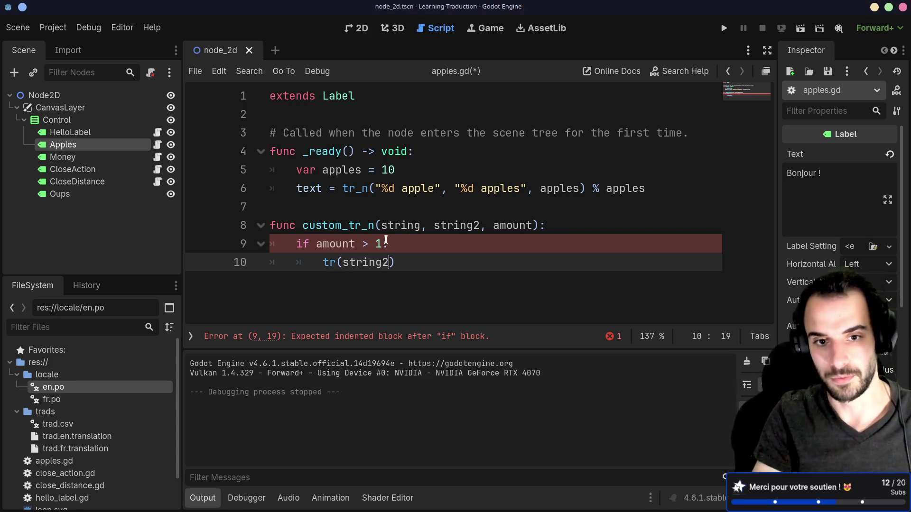
# End the function with return tr(string1), save the script, and select the whole function.
pyautogui.press('End')
pyautogui.press('Return')
pyautogui.press('BackSpace')
pyautogui.write('retu')
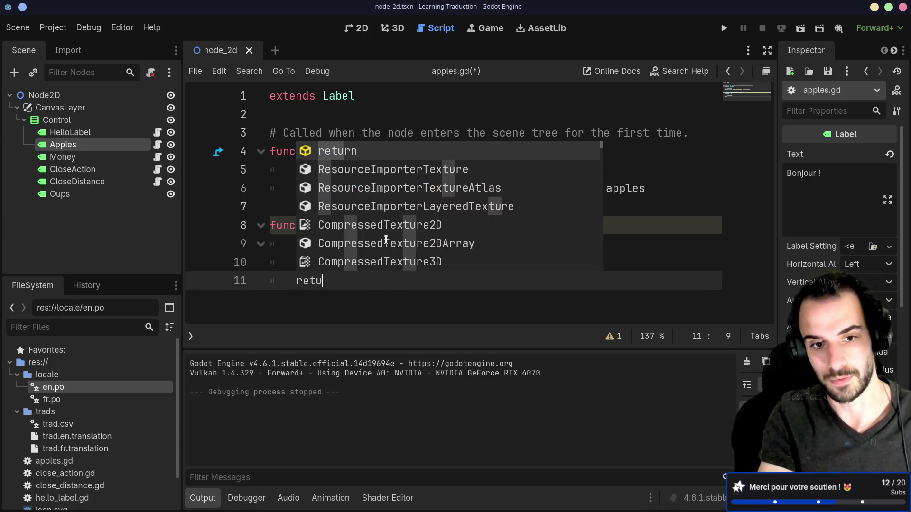
pyautogui.write('rn tr(string1')
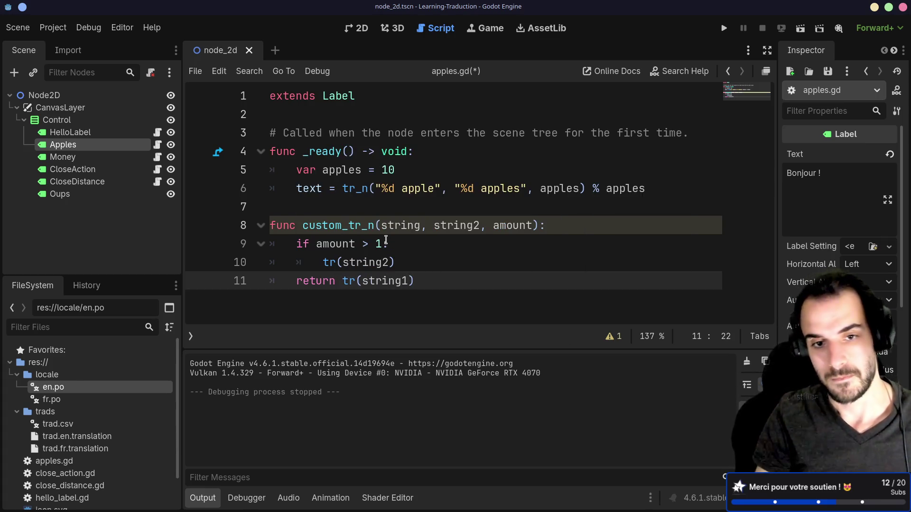
pyautogui.hotkey('ctrl', 's')
pyautogui.click(388, 244)
pyautogui.moveTo(414, 281); pyautogui.dragTo(309, 226)
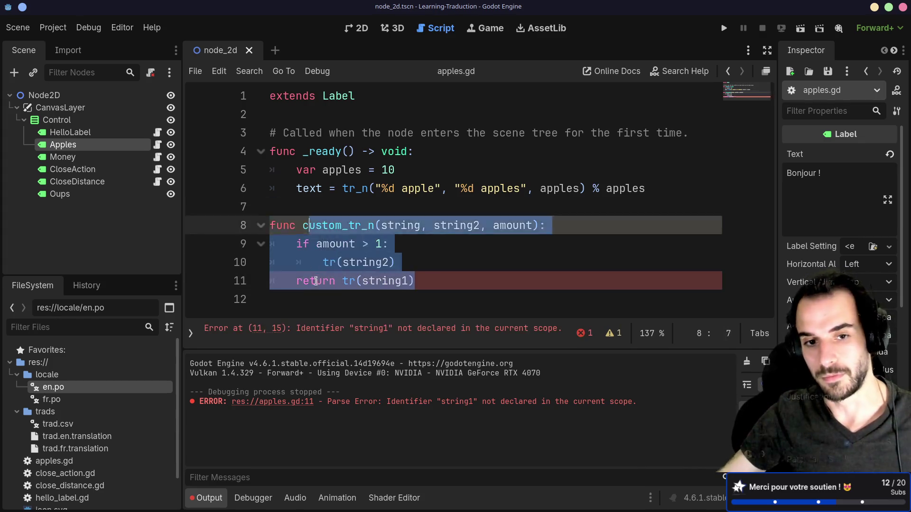
# Rename the first parameter to string1 and delete the string2 parameter.
pyautogui.press('Down')
pyautogui.press('Down')
pyautogui.click(408, 225)
pyautogui.write('1')
pyautogui.click(438, 273)
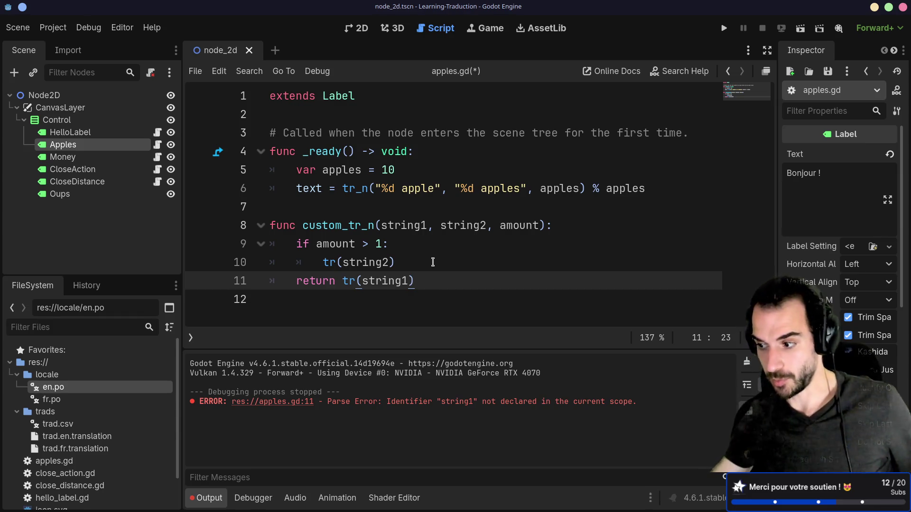
pyautogui.doubleClick(454, 228)
pyautogui.press('BackSpace')
pyautogui.press('BackSpace')
pyautogui.press('BackSpace')
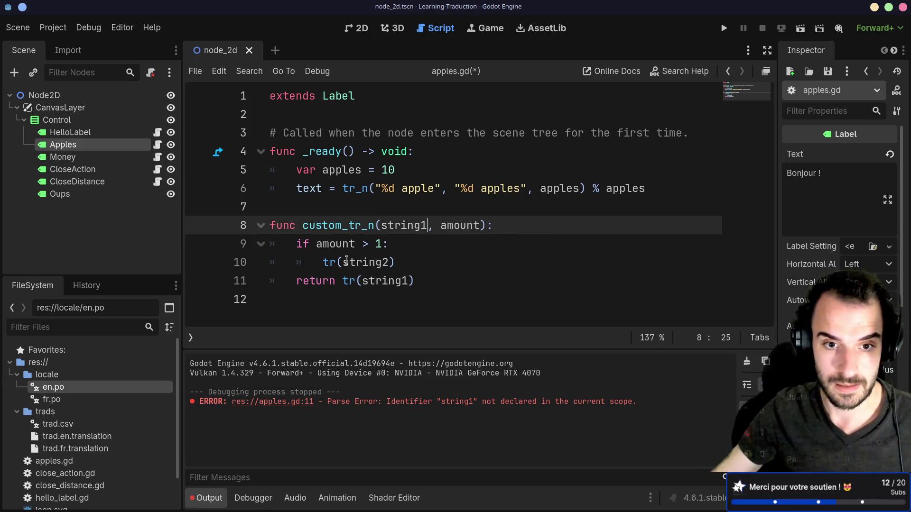
# Change line 10 to tr(string1 + "_plural").
pyautogui.click(344, 262)
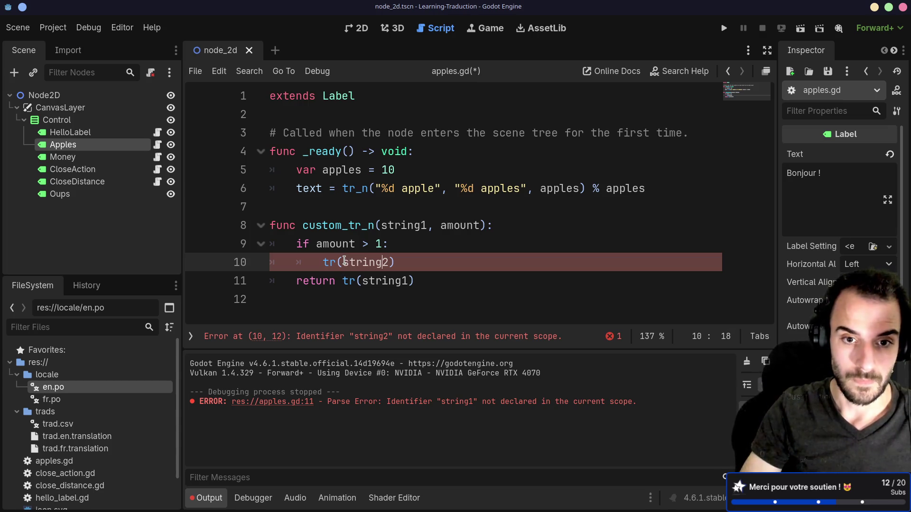
pyautogui.write('+ "_plural')
pyautogui.click(389, 262)
pyautogui.press('BackSpace')
pyautogui.write('1')
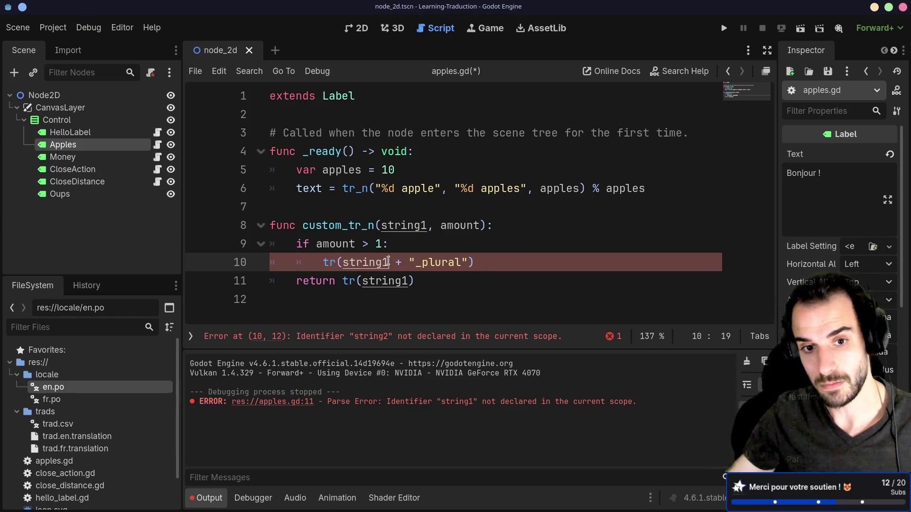
pyautogui.click(428, 262)
# Duplicate the if block below itself and set the copy's threshold to 2.
pyautogui.click(382, 262)
pyautogui.hotkey('shift', 'End')
pyautogui.moveTo(479, 262)
pyautogui.mouseDown()
pyautogui.moveTo(285, 244)
pyautogui.moveTo(294, 241)
pyautogui.mouseUp()
pyautogui.hotkey('ctrl', 'c')
pyautogui.press('Right')
pyautogui.hotkey('ctrl', 'v')
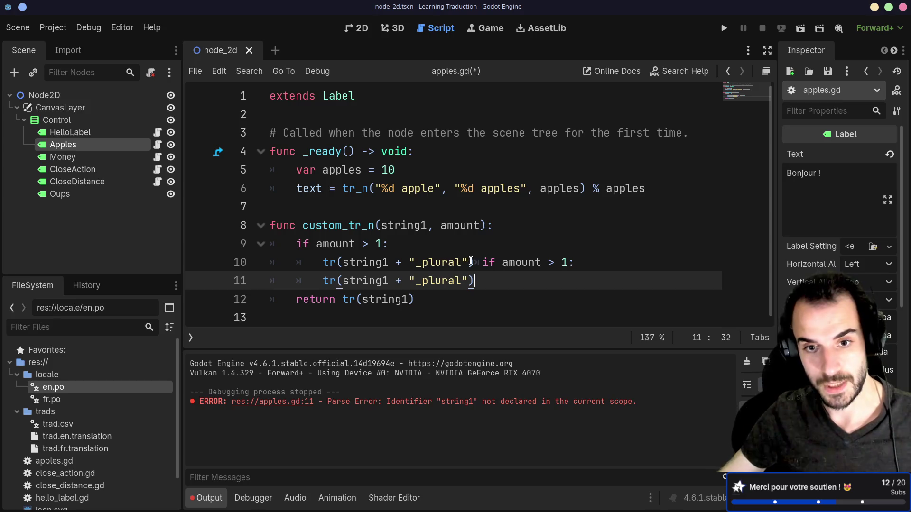
pyautogui.click(476, 259)
pyautogui.press('Return')
pyautogui.press('Delete')
pyautogui.press('BackSpace')
pyautogui.press('Home')
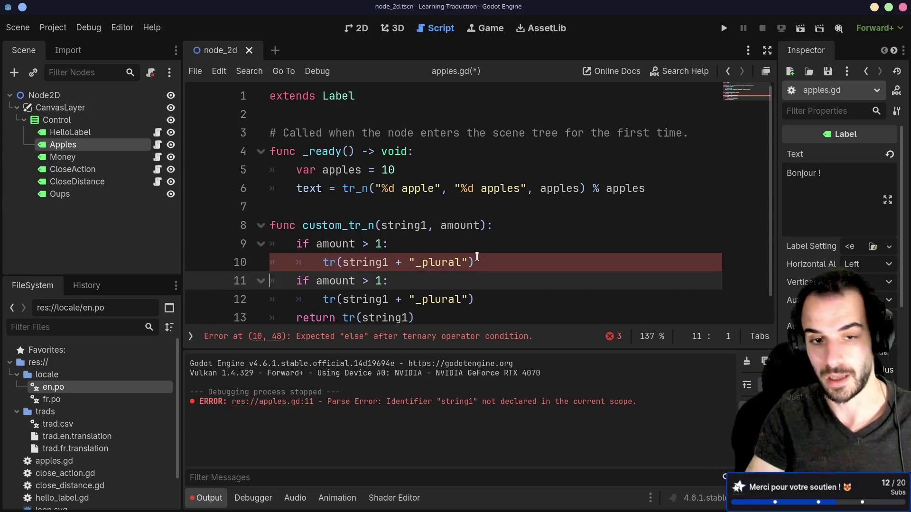
pyautogui.click(384, 281)
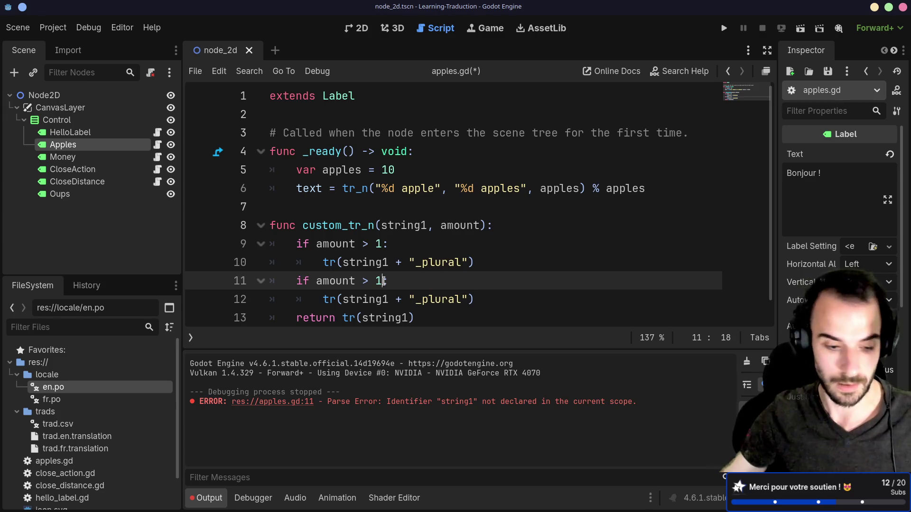
pyautogui.press('BackSpace')
pyautogui.write('2')
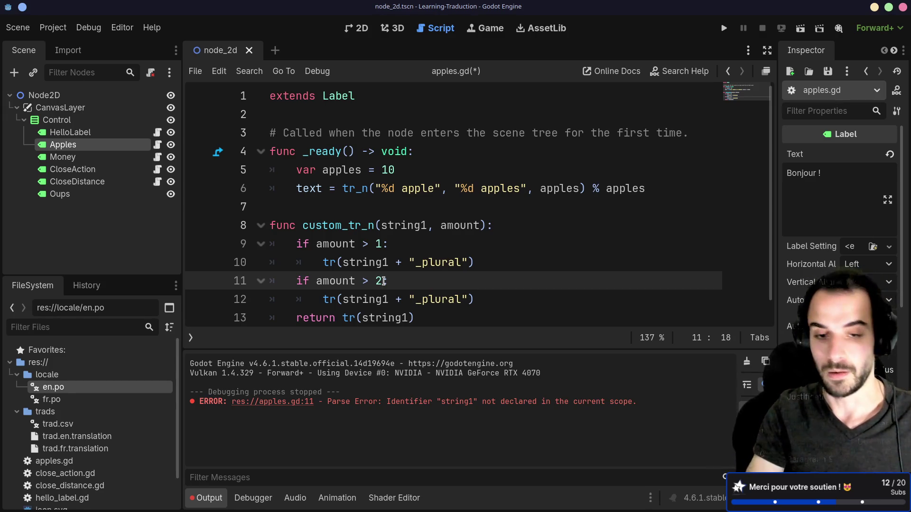
# Paste a third copy of the if block and clear its threshold on line 13.
pyautogui.scroll(-1, 412, 260)
pyautogui.moveTo(477, 281); pyautogui.dragTo(214, 264)
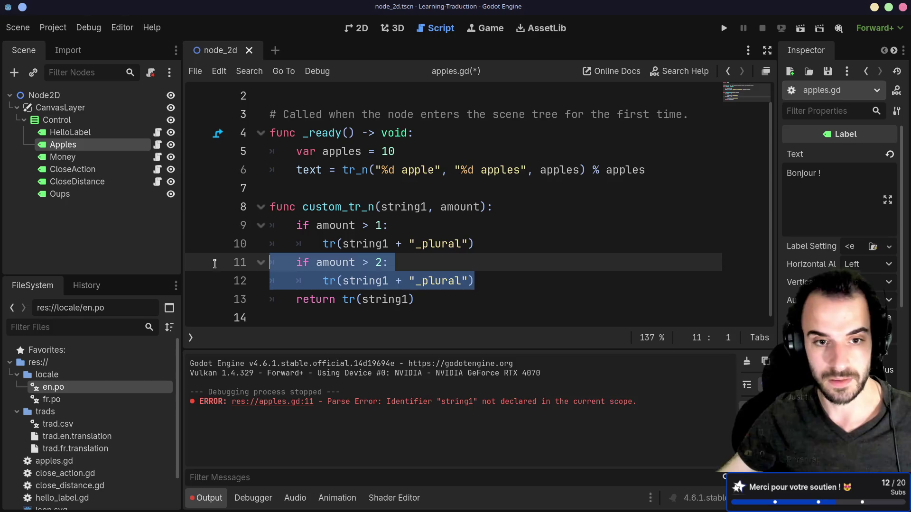
pyautogui.hotkey('ctrl', 'c')
pyautogui.click(504, 280)
pyautogui.press('Return')
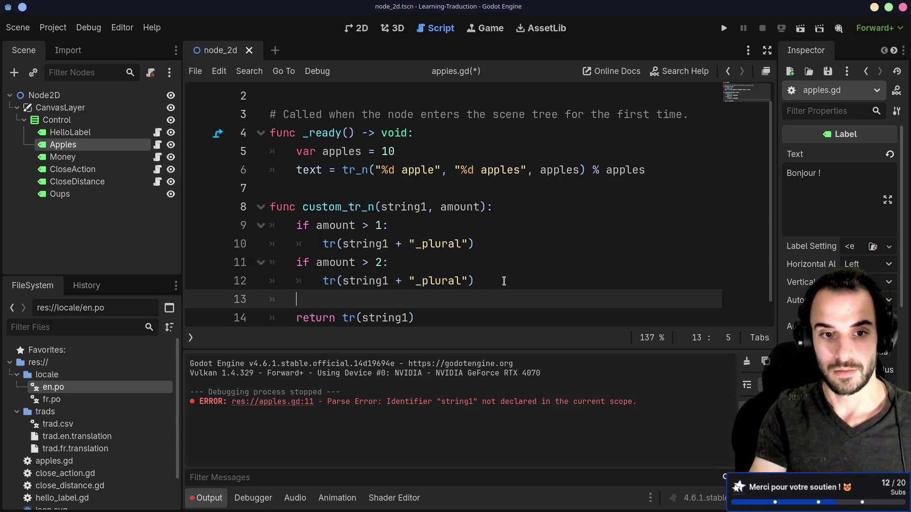
pyautogui.hotkey('ctrl', 'v')
pyautogui.click(384, 295)
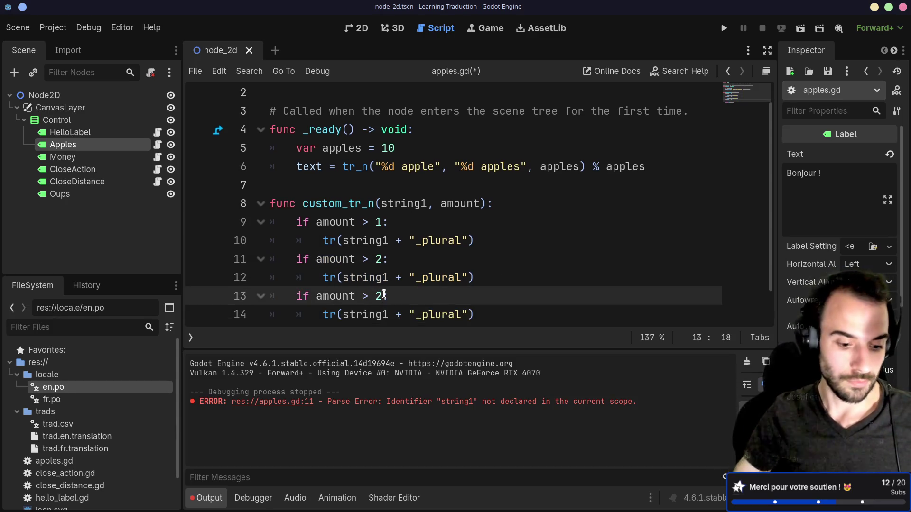
pyautogui.press('BackSpace')
# Set the third check's threshold to 3, then switch over to fr.po in Neovim.
pyautogui.write('3')
pyautogui.scroll(-2, 379, 285)
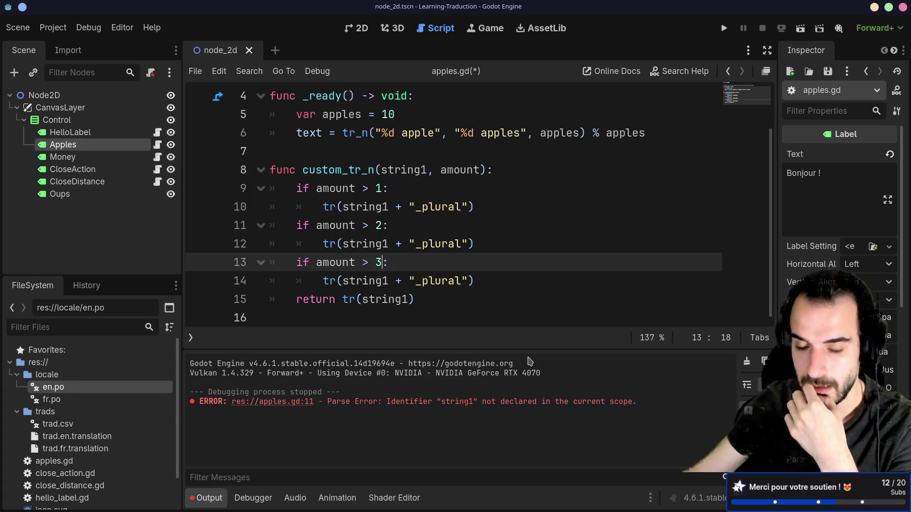
pyautogui.click(475, 301)
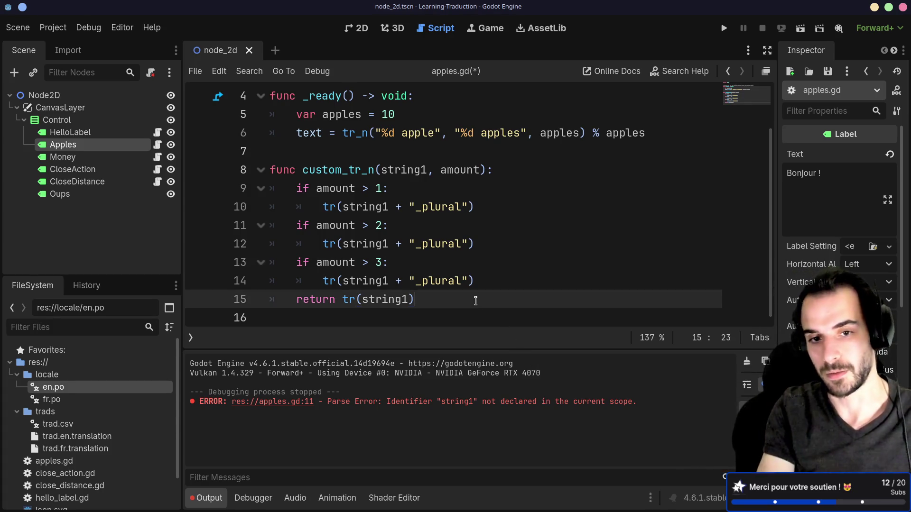
pyautogui.hotkey('alt', 'Tab')
# Bring up fr.po in Neovim and move to the Plural-Forms header line.
pyautogui.press('k')
pyautogui.press('j')
pyautogui.press('o')
pyautogui.press('g')
pyautogui.press('g')
pyautogui.press('j')
pyautogui.press('j')
pyautogui.press('j')
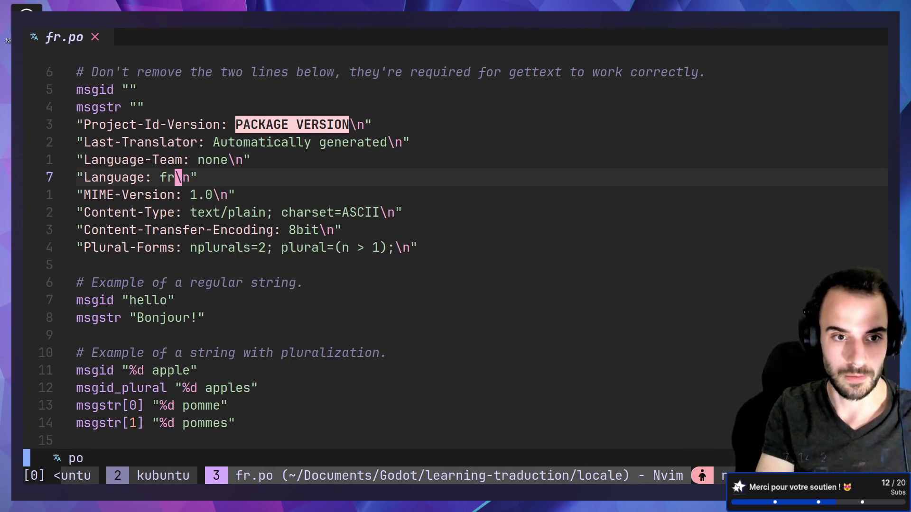
pyautogui.press('j')
pyautogui.press('j')
pyautogui.press('k')
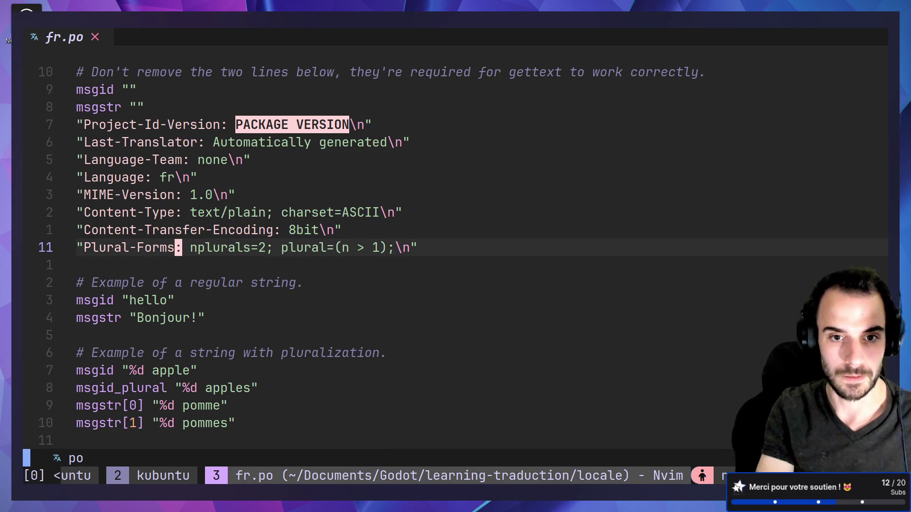
pyautogui.press('l')
pyautogui.press('l')
pyautogui.press('l')
# Change the plural count in the Plural-Forms header from nplurals=2 to nplurals=3.
pyautogui.press('a')
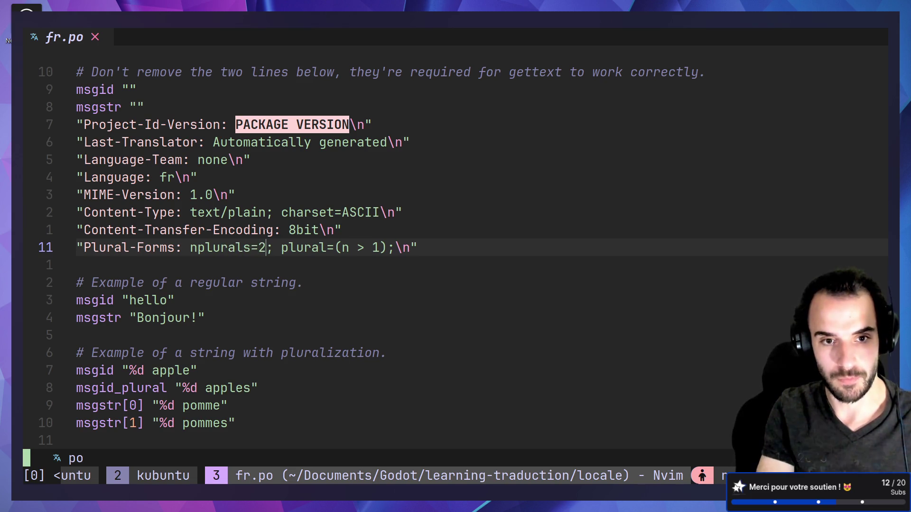
pyautogui.press('BackSpace')
pyautogui.write('3')
pyautogui.press('Escape')
# Add a second plural rule, plural=(n > 3), to the Plural-Forms header.
pyautogui.press('w')
pyautogui.press('w')
pyautogui.press('v')
pyautogui.press('l')
pyautogui.press('l')
pyautogui.press('l')
pyautogui.press('l')
pyautogui.press('l')
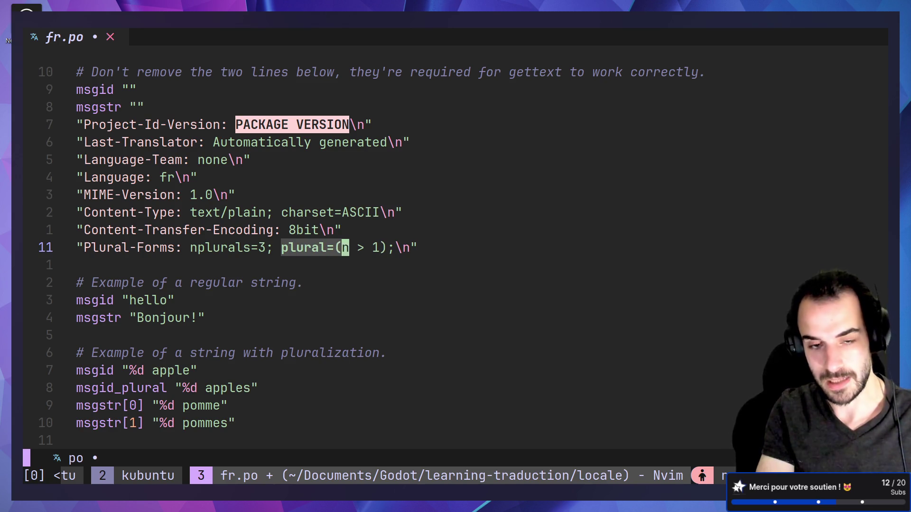
pyautogui.press('Escape')
pyautogui.write('als=3; plural')
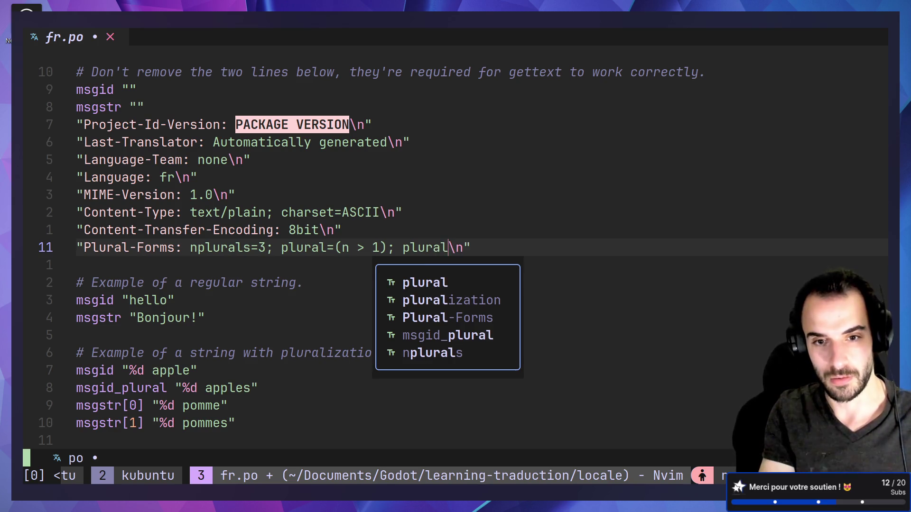
pyautogui.press('BackSpace')
pyautogui.press('BackSpace')
pyautogui.press('BackSpace')
pyautogui.write('ral=')
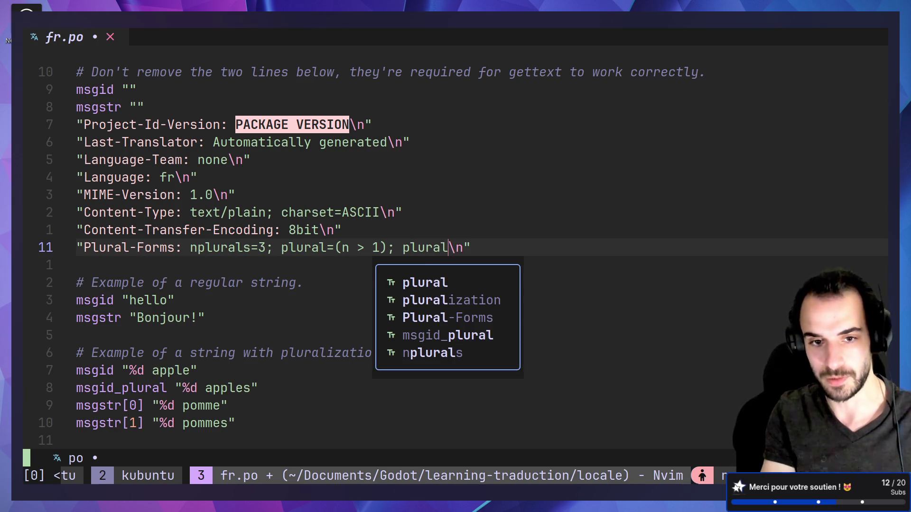
pyautogui.write('(n > ')
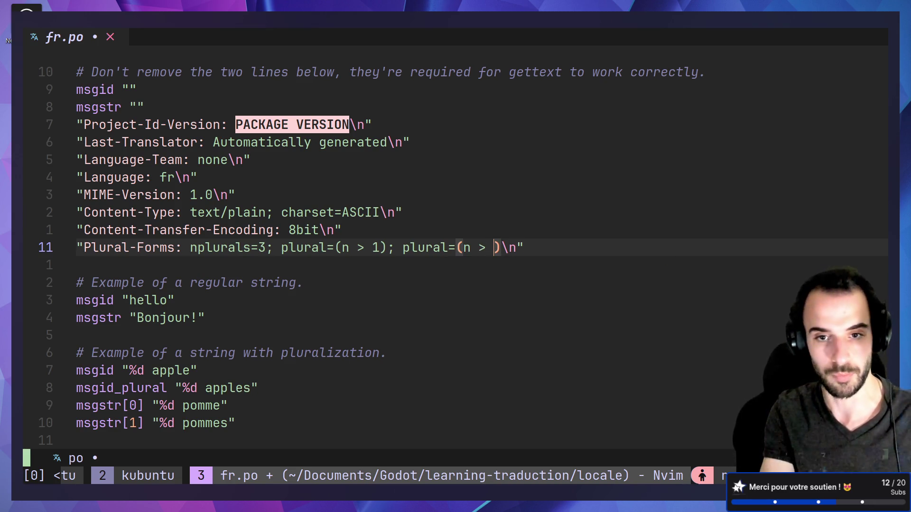
pyautogui.write('3')
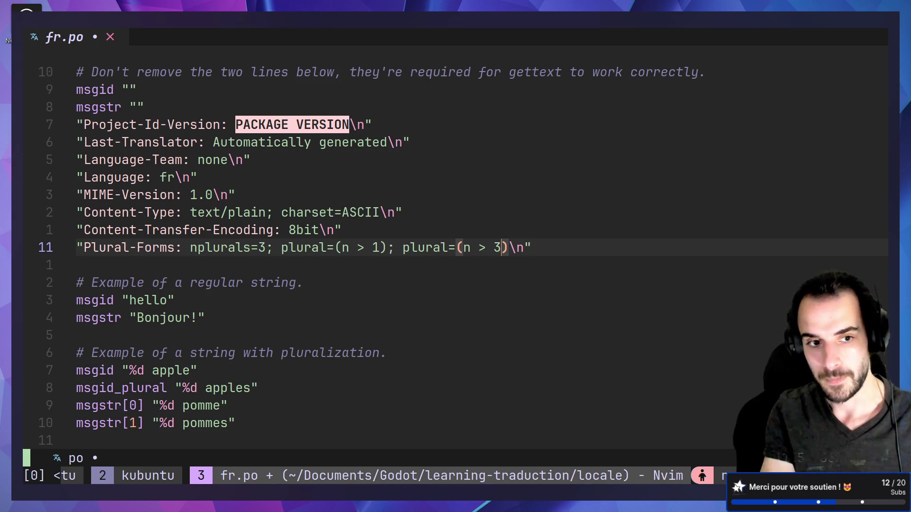
pyautogui.press('Escape')
# Suspend Neovim, resume it with fg, and undo the Plural-Forms edits.
pyautogui.hotkey('ctrl', 'z')
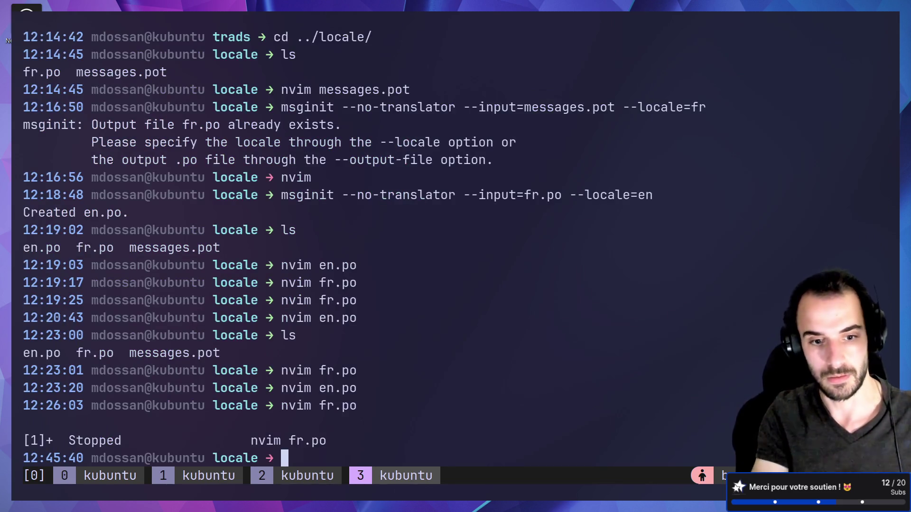
pyautogui.write('fg')
pyautogui.press('Return')
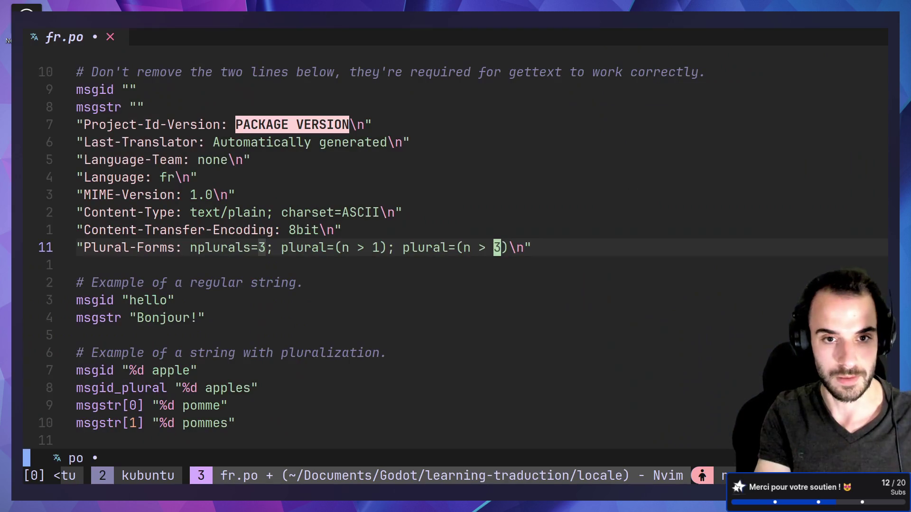
pyautogui.press('u')
pyautogui.press('u')
pyautogui.press('u')
pyautogui.press('u')
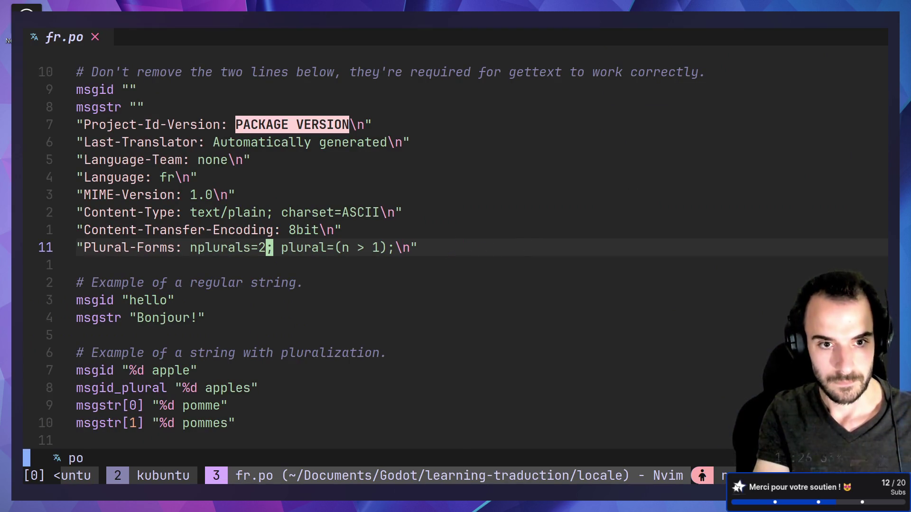
# Switch to Firefox and enter 'gettext' in a new tab.
pyautogui.hotkey('alt', 'Tab')
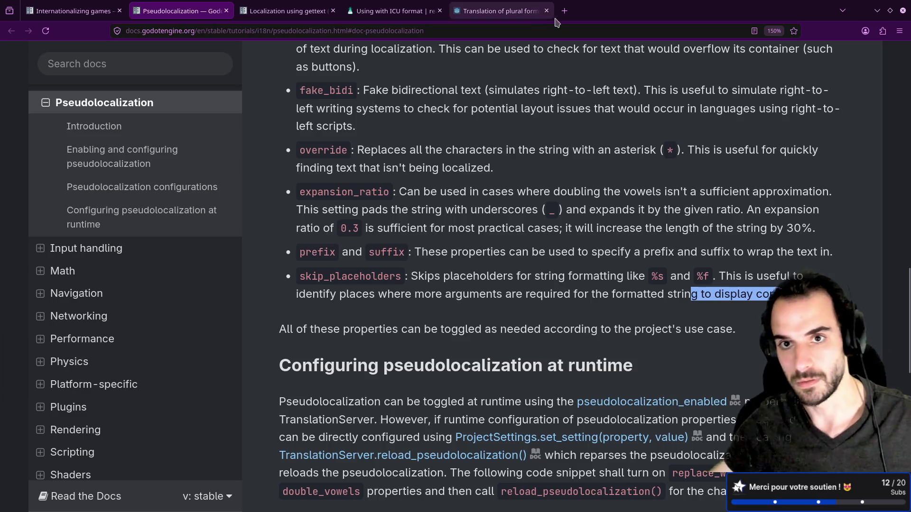
pyautogui.click(561, 14)
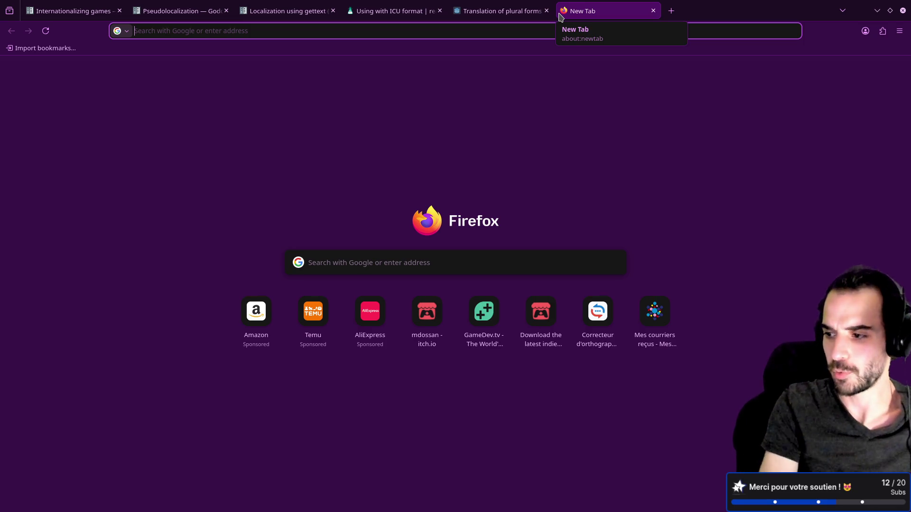
pyautogui.write('gettext')
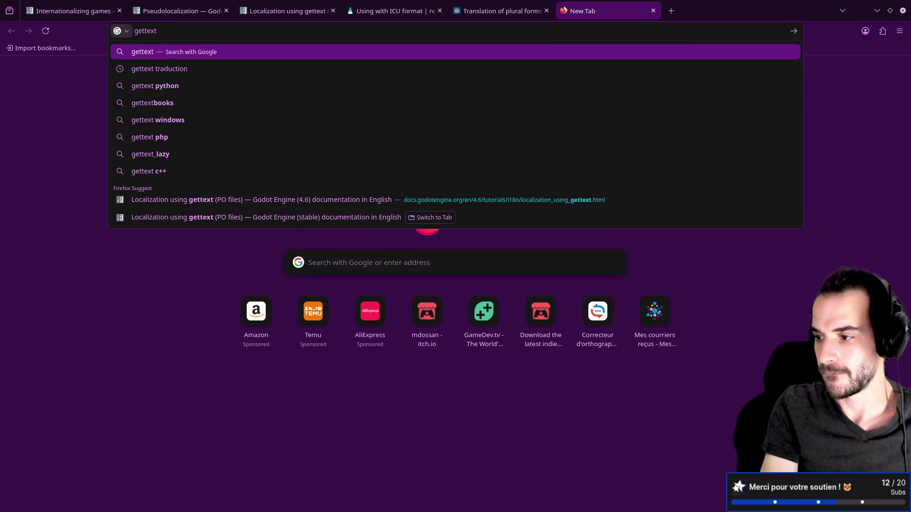
# In another new tab, search Google for 'languages with multiple plural' forms.
pyautogui.click(671, 10)
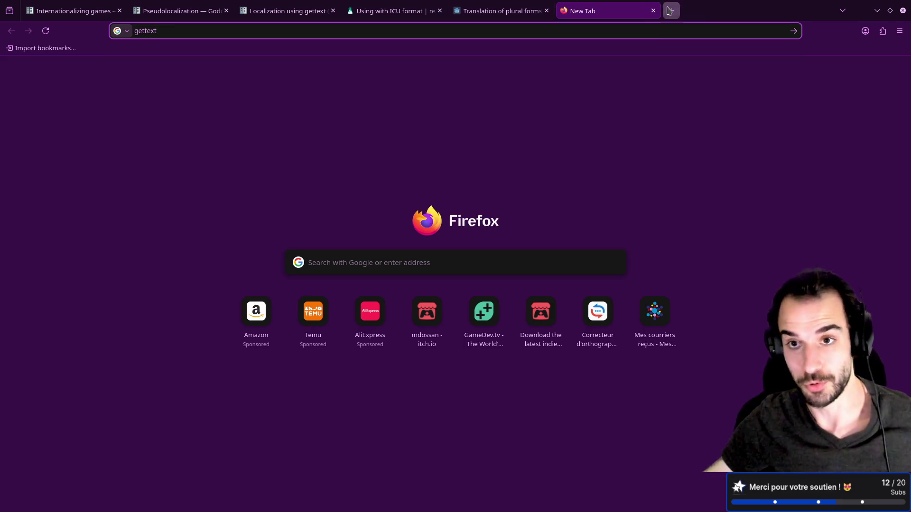
pyautogui.write('lang')
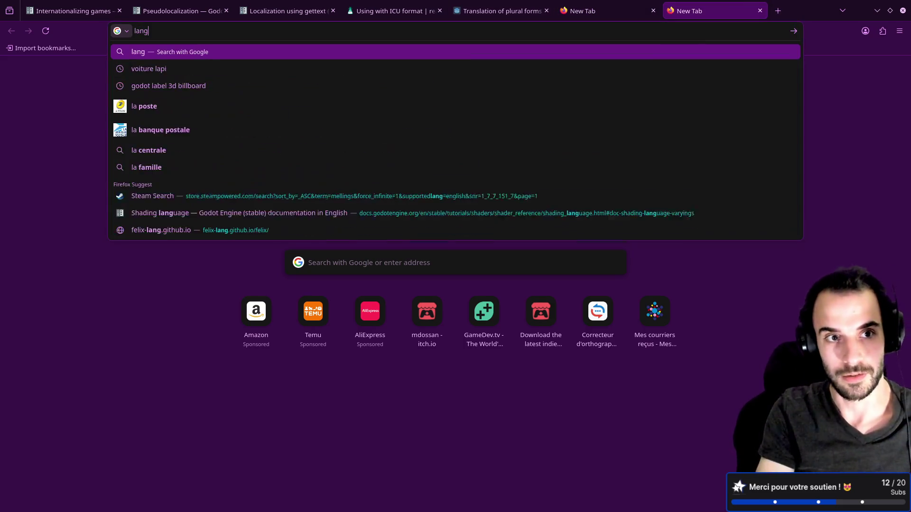
pyautogui.write('uages with mult')
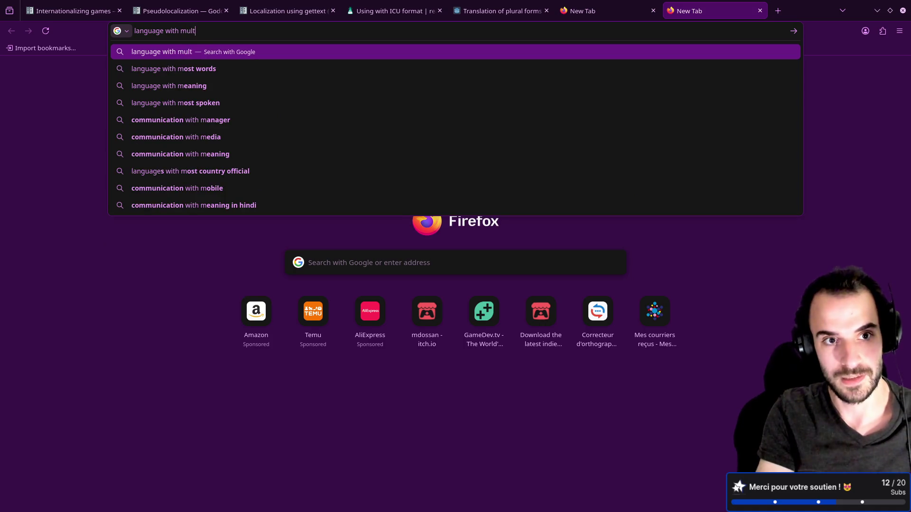
pyautogui.write('iple plural')
pyautogui.press('Down')
pyautogui.press('Return')
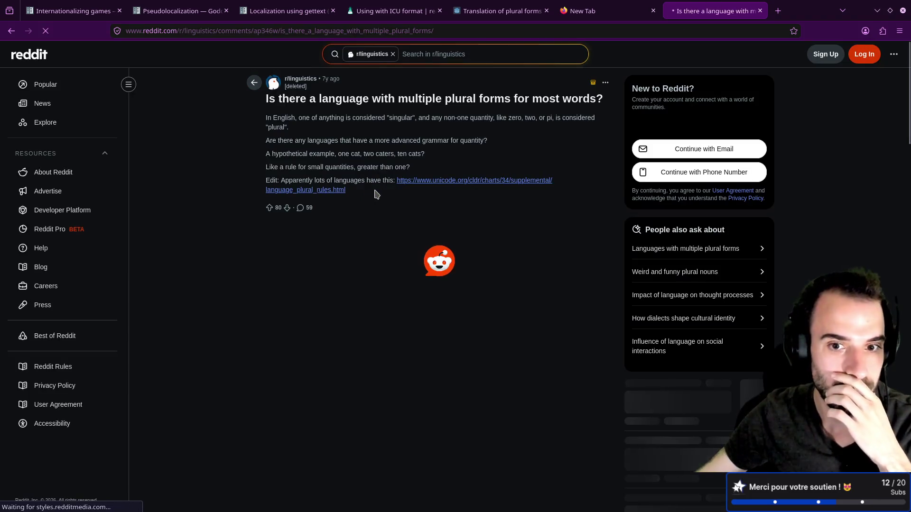
# Read the r/linguistics thread, noting the Sorbian mention, then return to the search results.
pyautogui.scroll(-3, 369, 199)
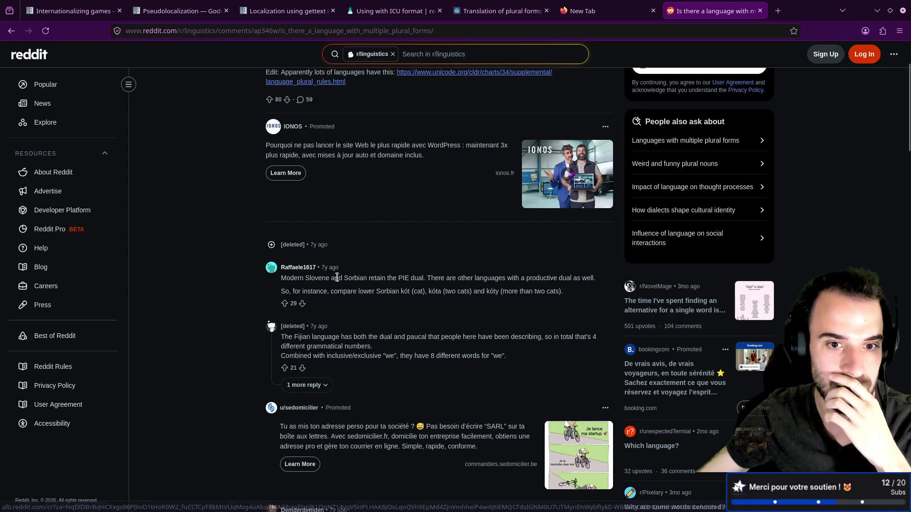
pyautogui.doubleClick(354, 279)
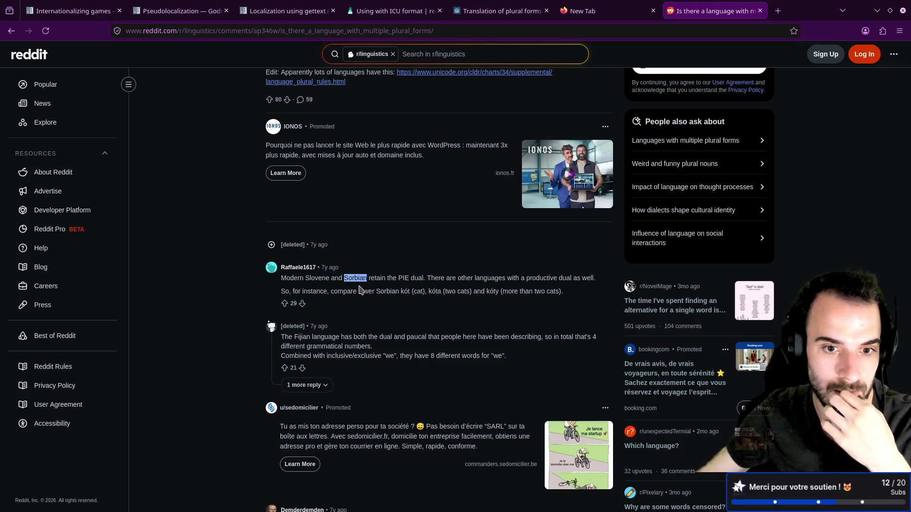
pyautogui.scroll(-2, 359, 289)
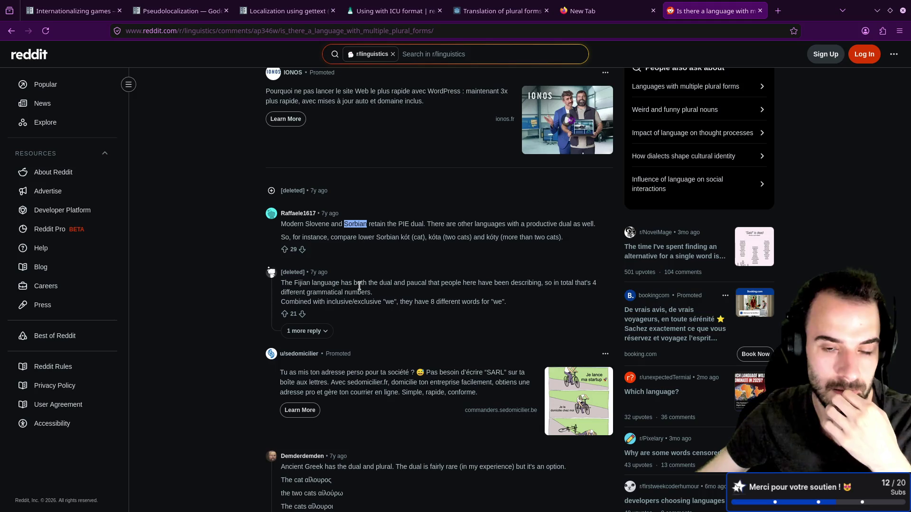
pyautogui.click(416, 239)
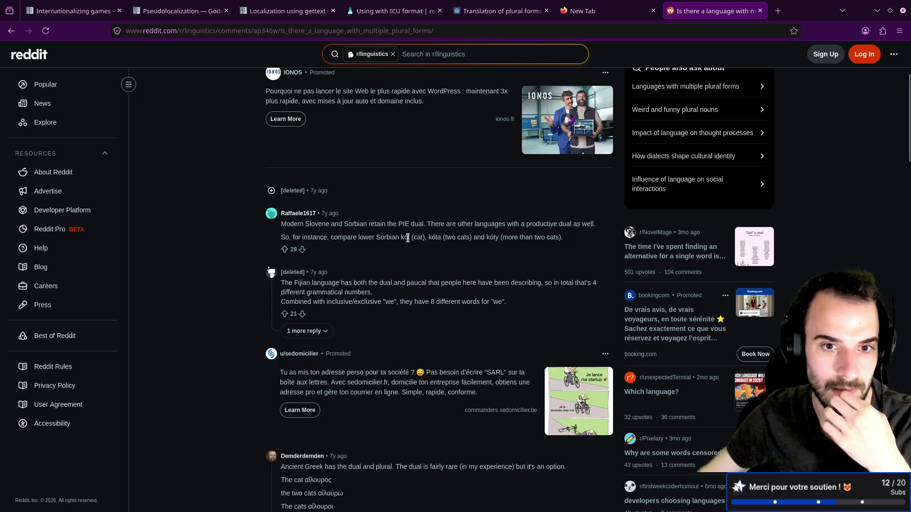
pyautogui.hotkey('alt', 'Left')
# Open the Linguistics Stack Exchange question and pick out Hebrew, Epic Greek and Inuktitut in the top answer.
pyautogui.click(289, 285)
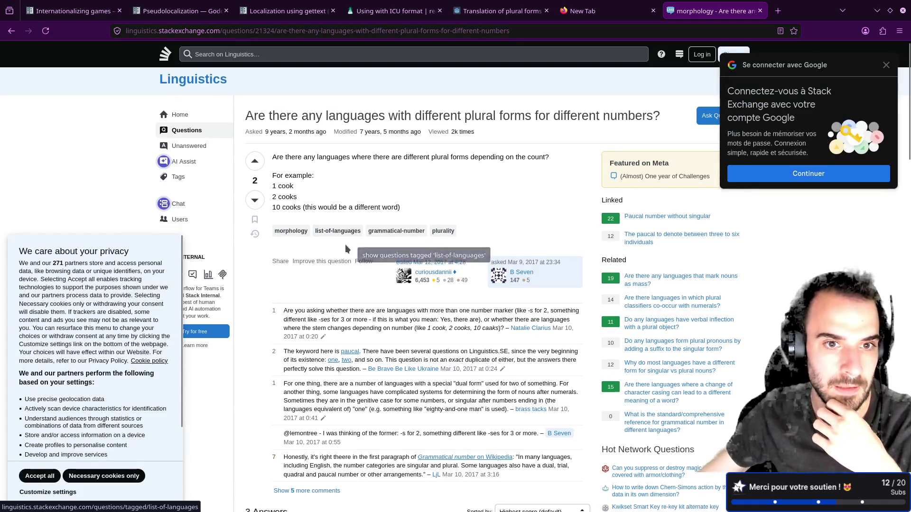
pyautogui.scroll(-7, 334, 255)
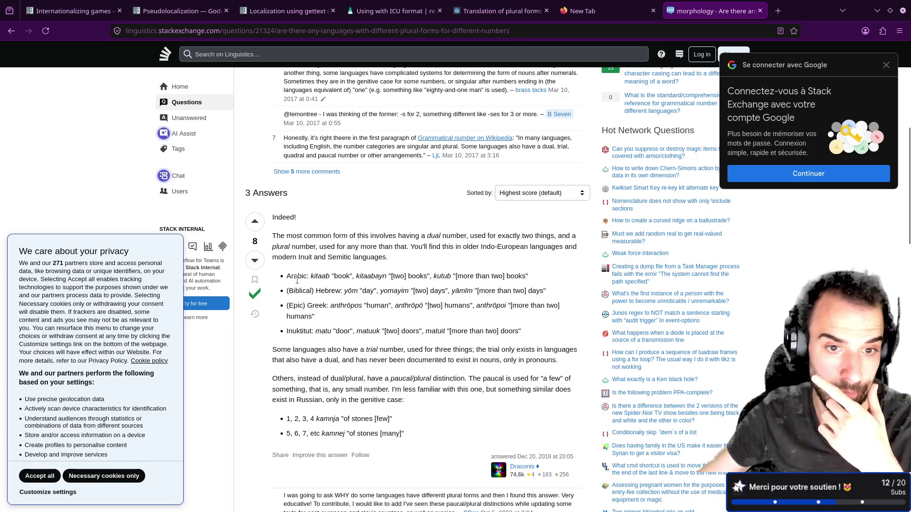
pyautogui.doubleClick(327, 290)
pyautogui.doubleClick(316, 306)
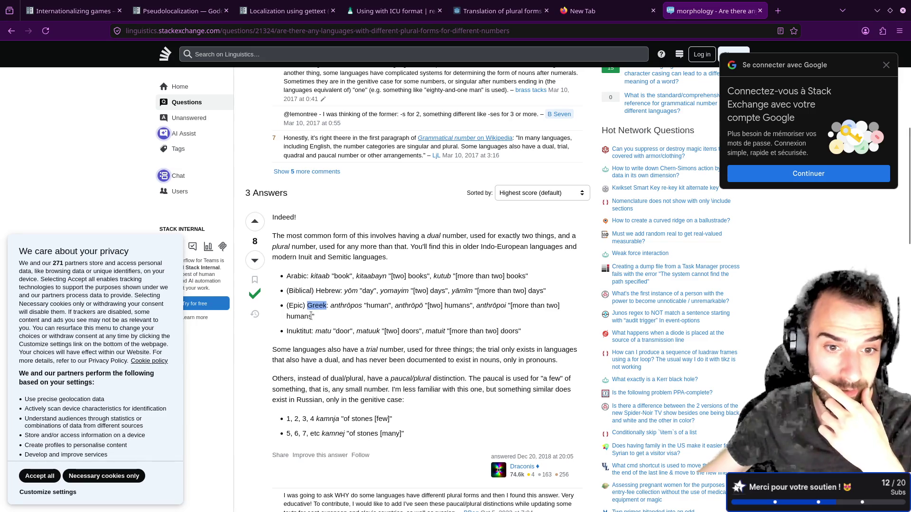
pyautogui.doubleClick(308, 330)
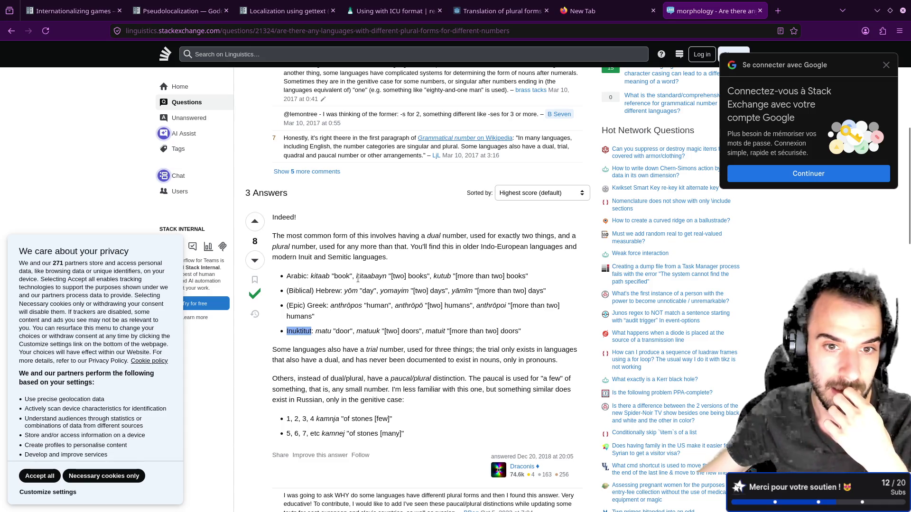
# Highlight the Arabic examples kitaab, kitaabayn and kutub and the Hebrew word yomayim.
pyautogui.moveTo(354, 276); pyautogui.dragTo(308, 276)
pyautogui.click(382, 287)
pyautogui.moveTo(370, 276); pyautogui.dragTo(536, 281)
pyautogui.click(428, 287)
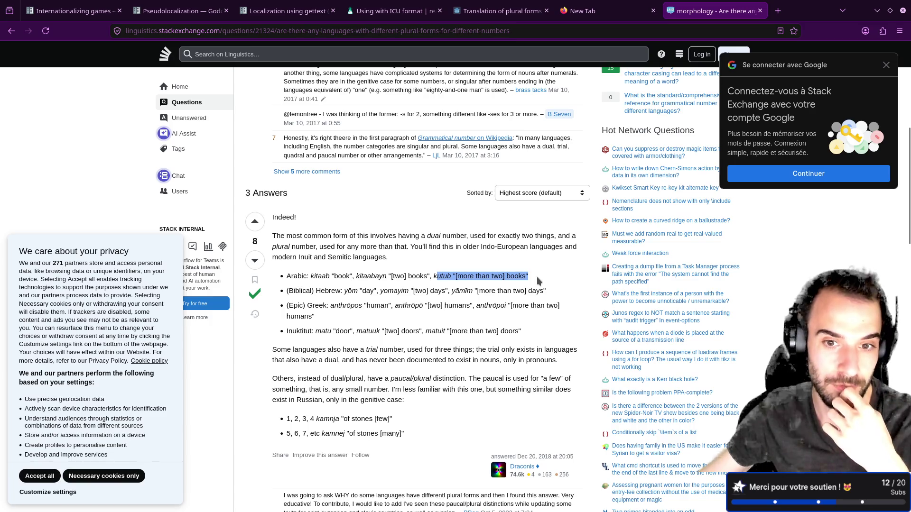
pyautogui.click(523, 289)
pyautogui.moveTo(451, 277); pyautogui.dragTo(434, 276)
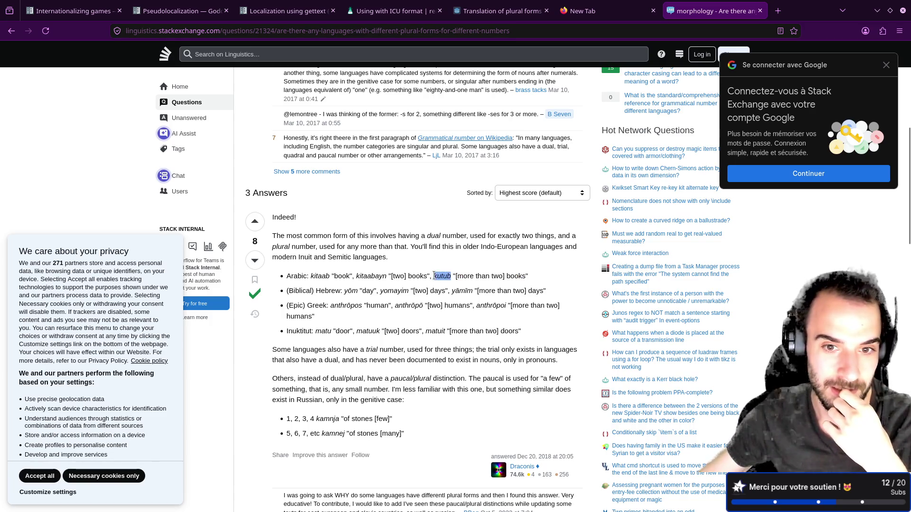
pyautogui.moveTo(356, 276); pyautogui.dragTo(387, 277)
pyautogui.click(370, 306)
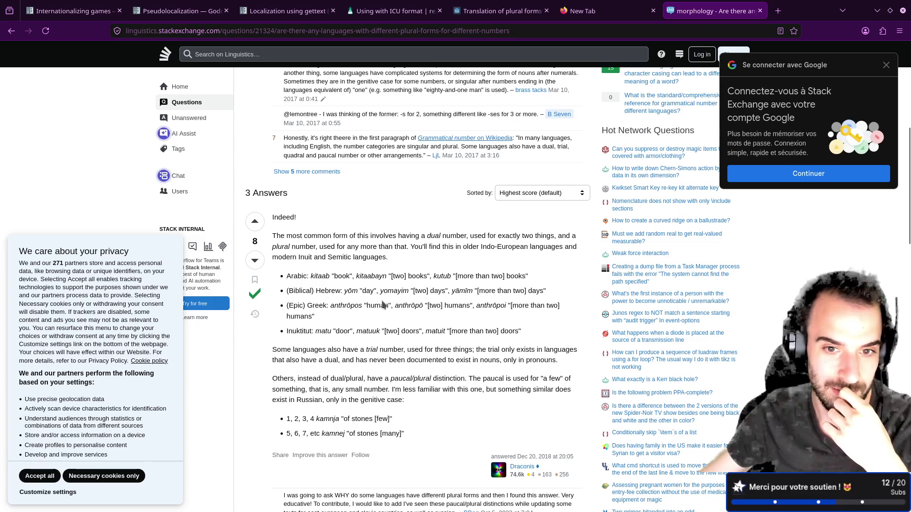
pyautogui.doubleClick(388, 291)
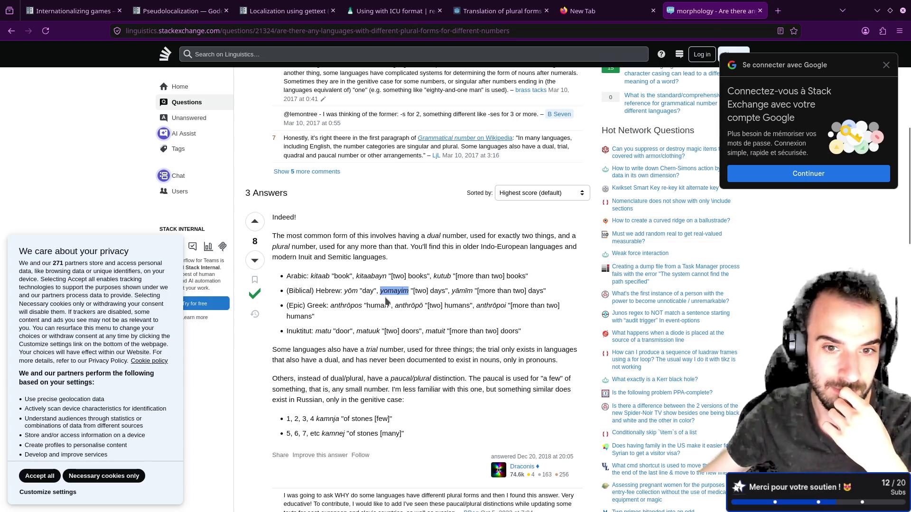
pyautogui.scroll(-2, 387, 303)
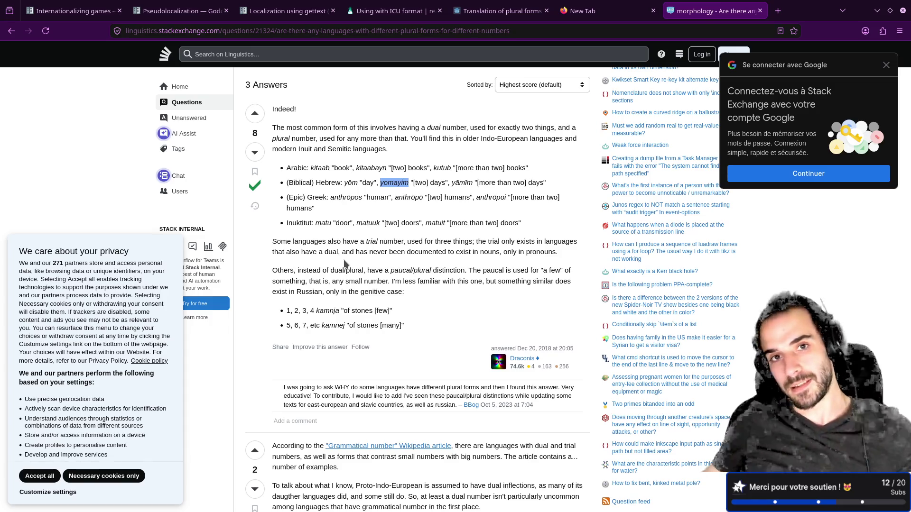
# Search 'steam top 10 languages tradution' and enlarge the Reddit chart Top 10 Languages for Games on Steam.
pyautogui.click(774, 13)
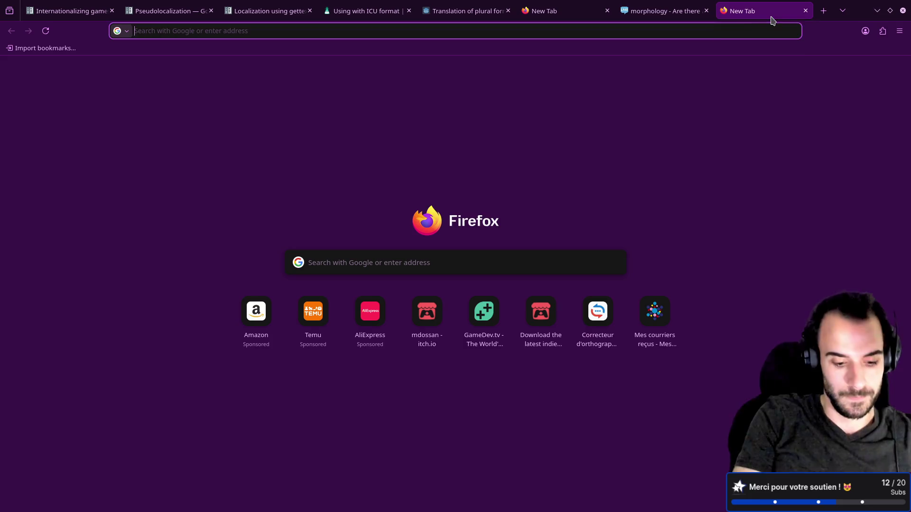
pyautogui.write('steam top 1')
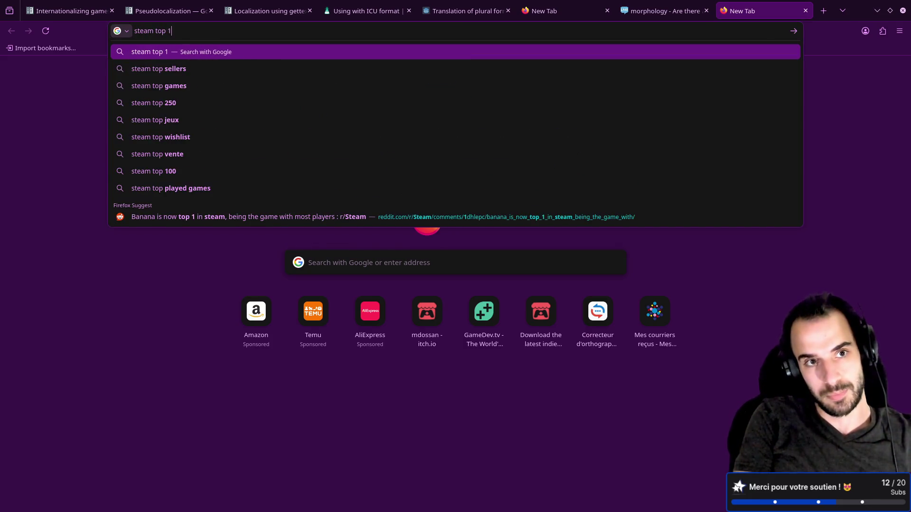
pyautogui.write('0 languages tra')
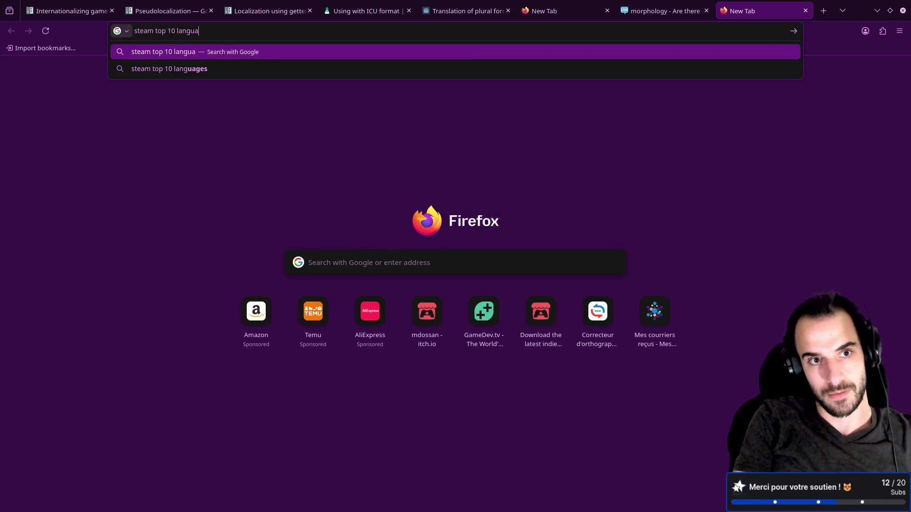
pyautogui.write('dution')
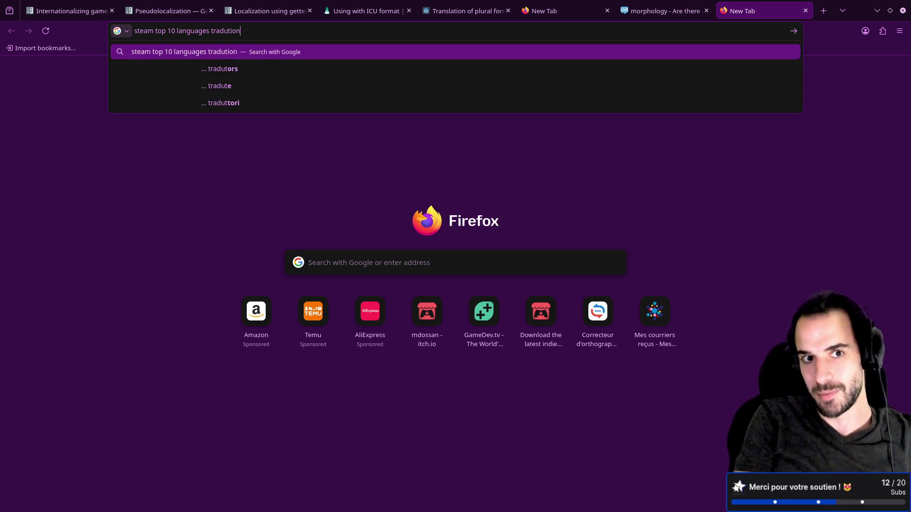
pyautogui.press('Return')
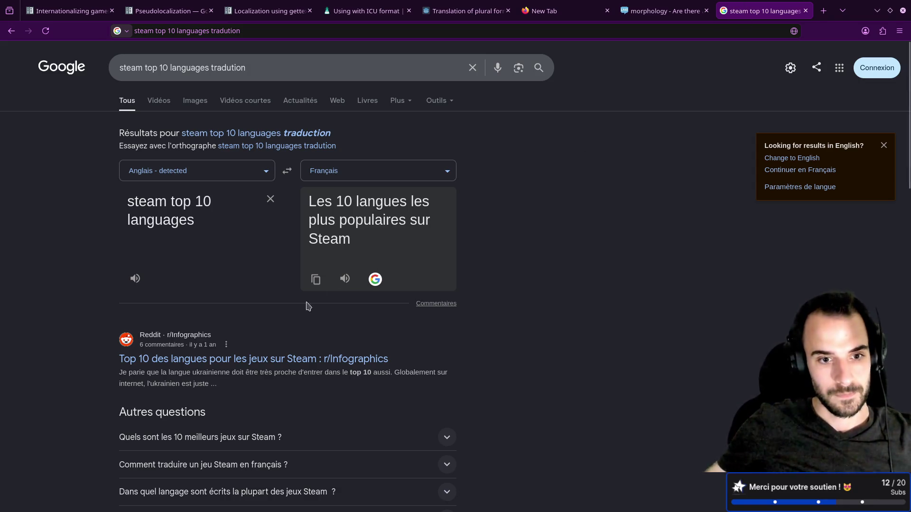
pyautogui.click(286, 366)
pyautogui.click(362, 280)
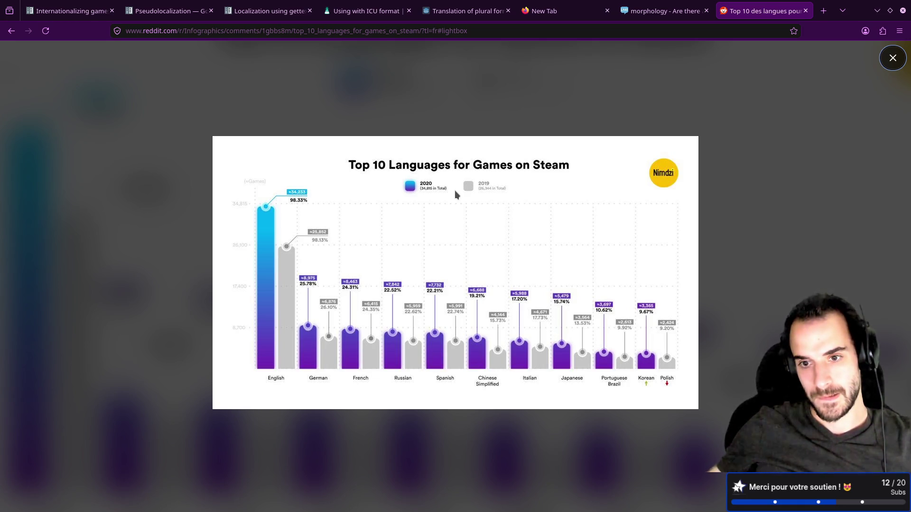
# Search 'steam survey' in a new tab and look over the Steam Hardware & Software Survey page twice.
pyautogui.click(823, 10)
pyautogui.write('steam survey')
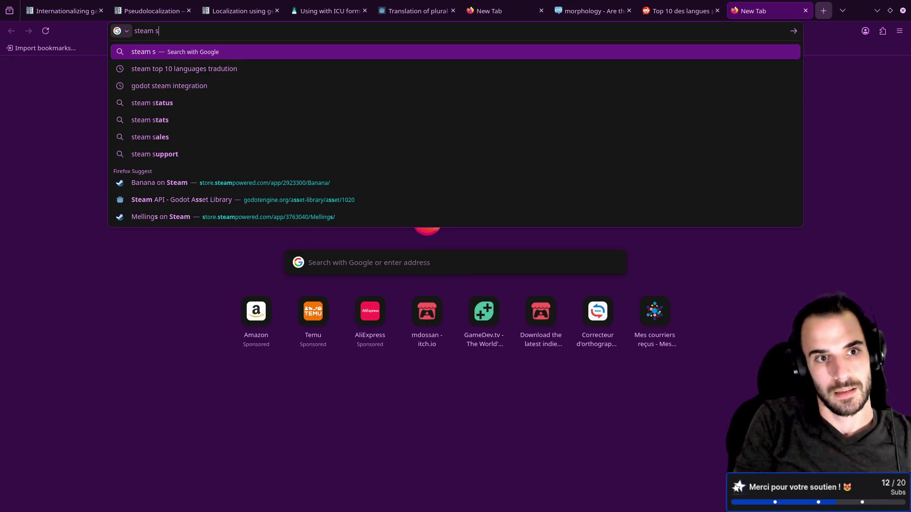
pyautogui.press('Return')
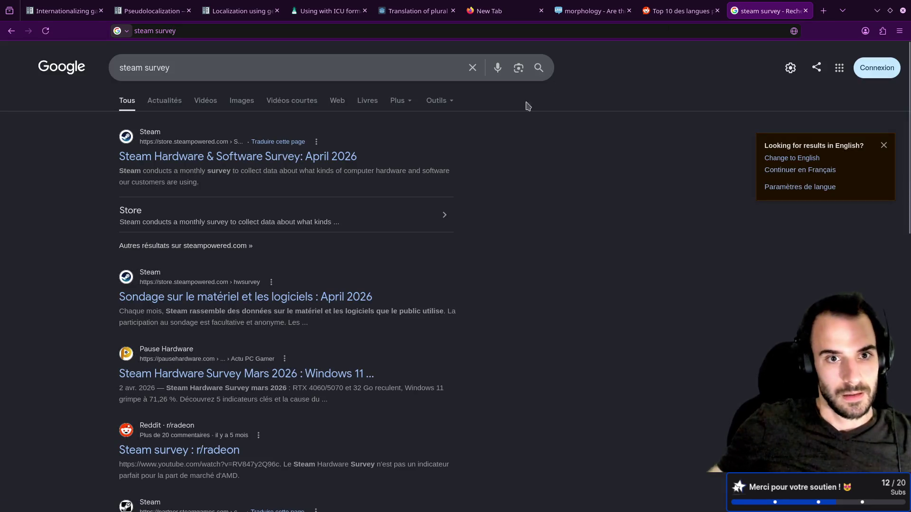
pyautogui.click(300, 157)
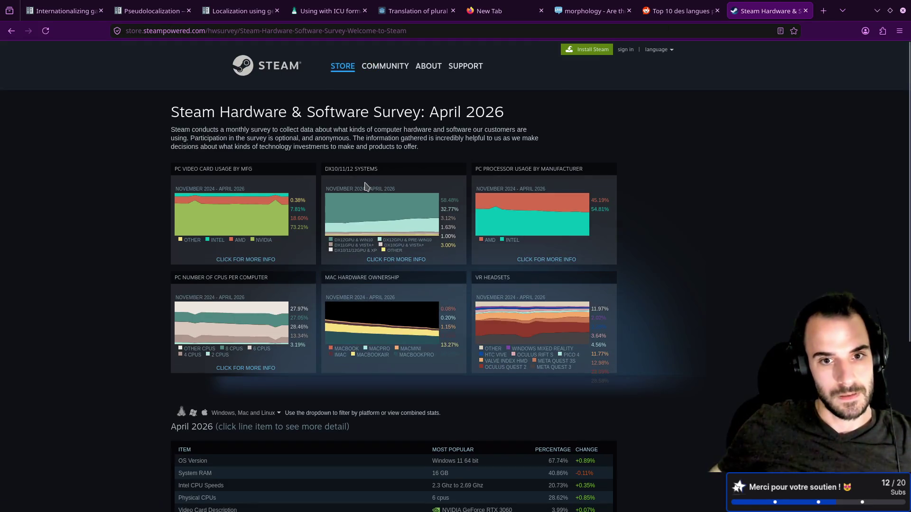
pyautogui.scroll(-5, 370, 185)
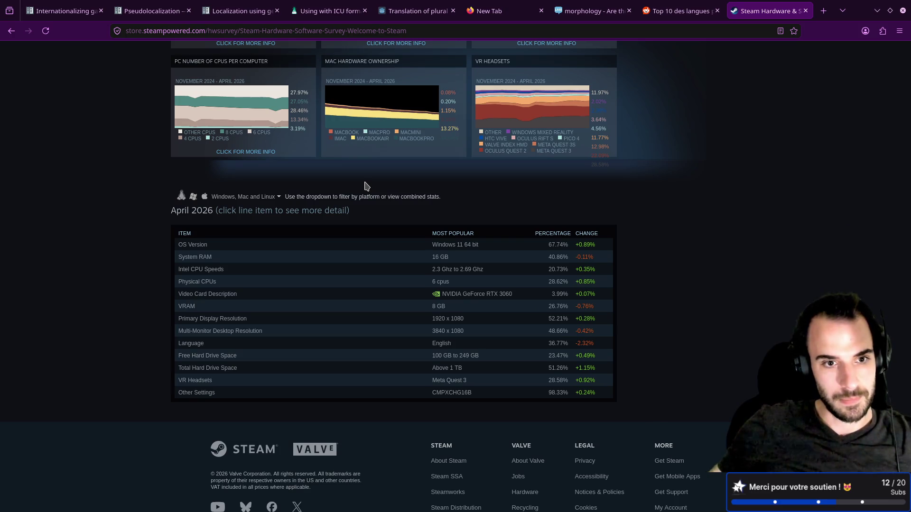
pyautogui.hotkey('alt', 'Left')
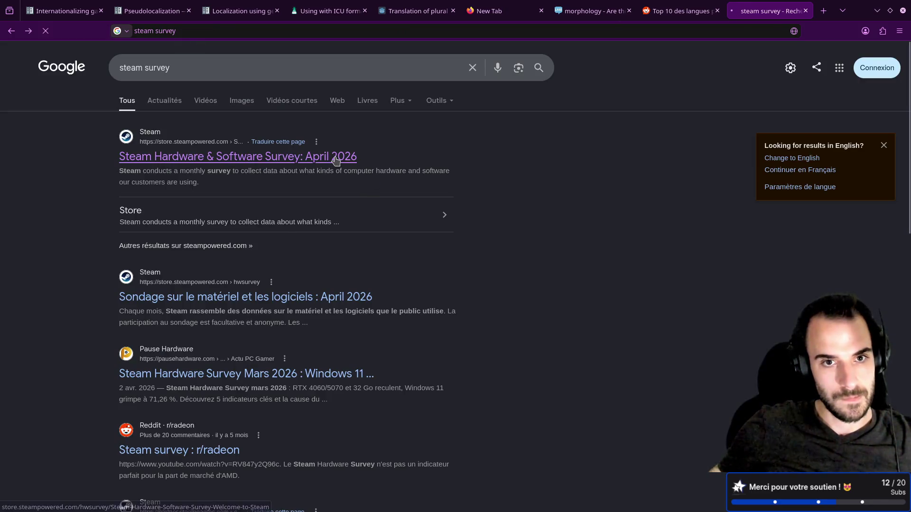
pyautogui.click(297, 157)
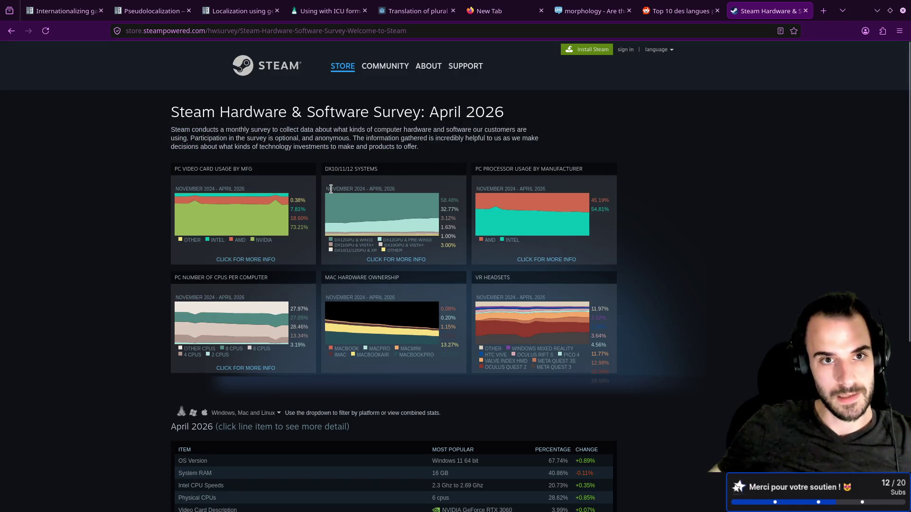
pyautogui.scroll(-3, 330, 189)
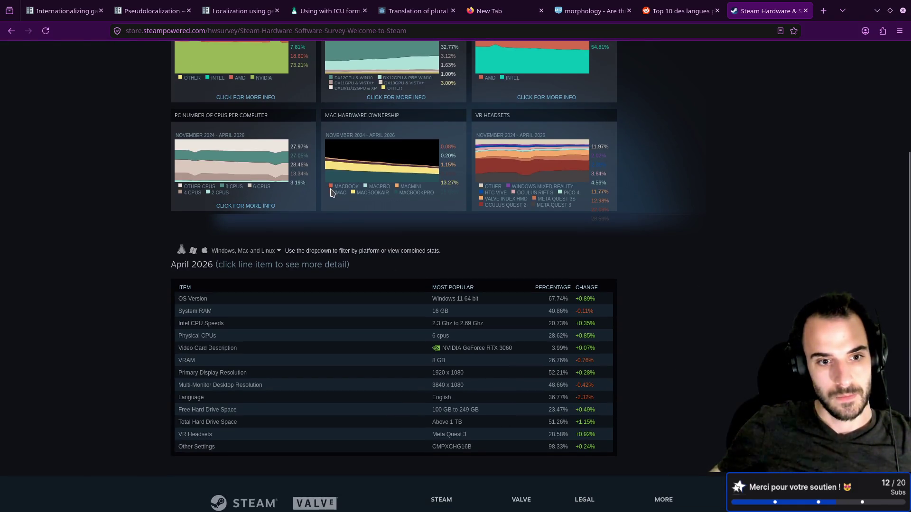
pyautogui.hotkey('alt', 'Left')
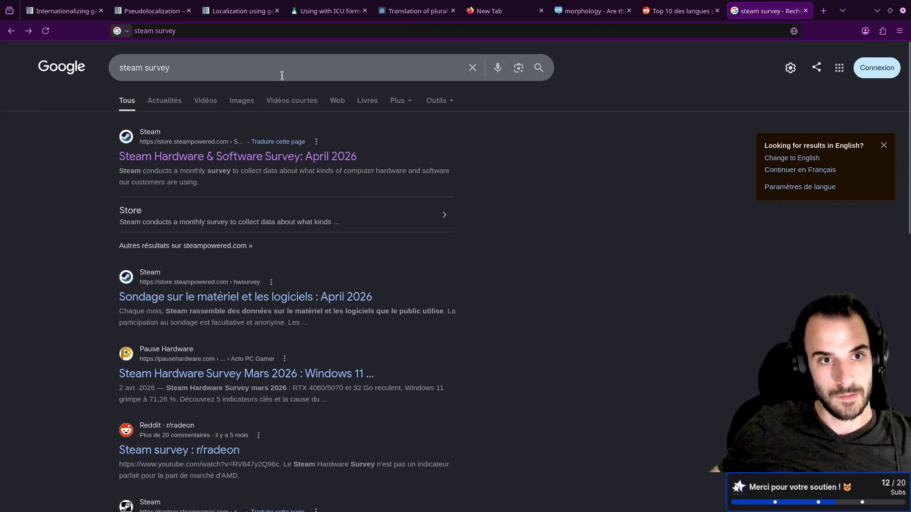
# Try the 'steam survey languages' search, then go back and open the Steam survey page.
pyautogui.click(282, 76)
pyautogui.write('langua')
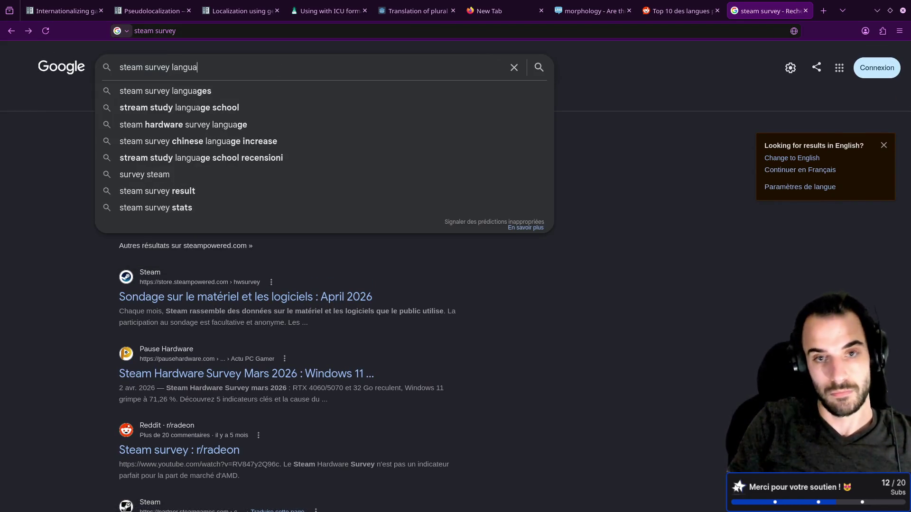
pyautogui.press('Down')
pyautogui.press('Return')
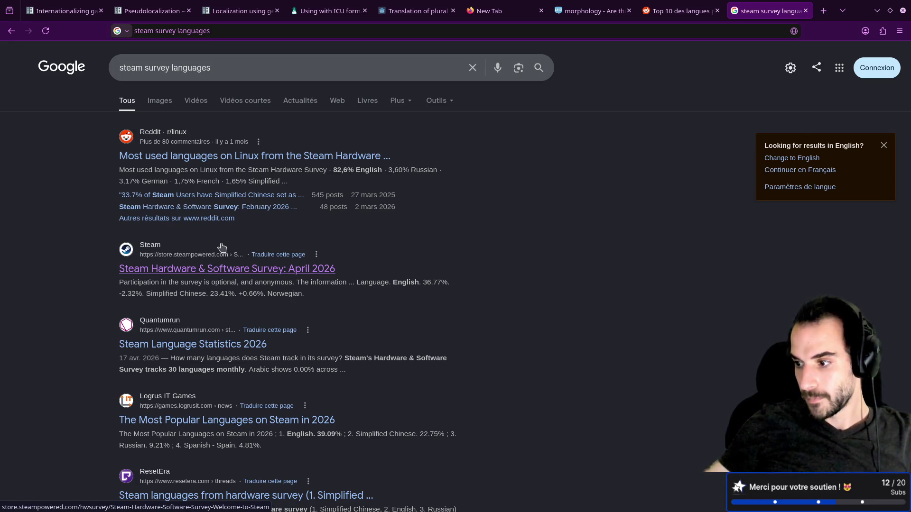
pyautogui.hotkey('alt', 'Left')
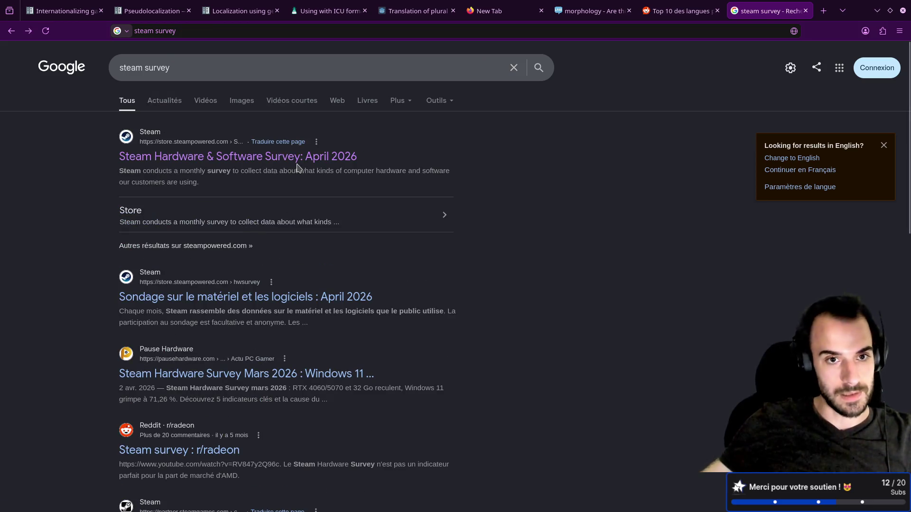
pyautogui.click(349, 217)
# Expand the April 2026 Language row to list each language's share of users.
pyautogui.scroll(-5, 332, 219)
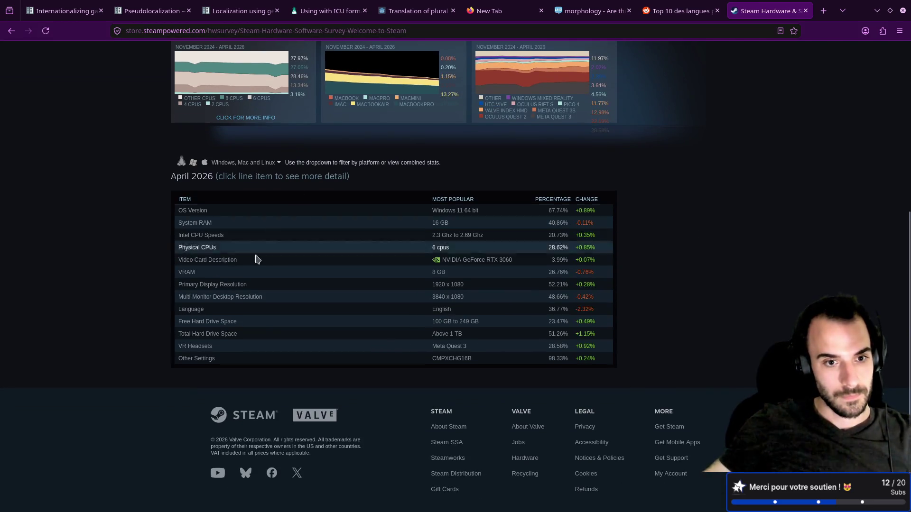
pyautogui.click(189, 309)
pyautogui.scroll(-3, 463, 262)
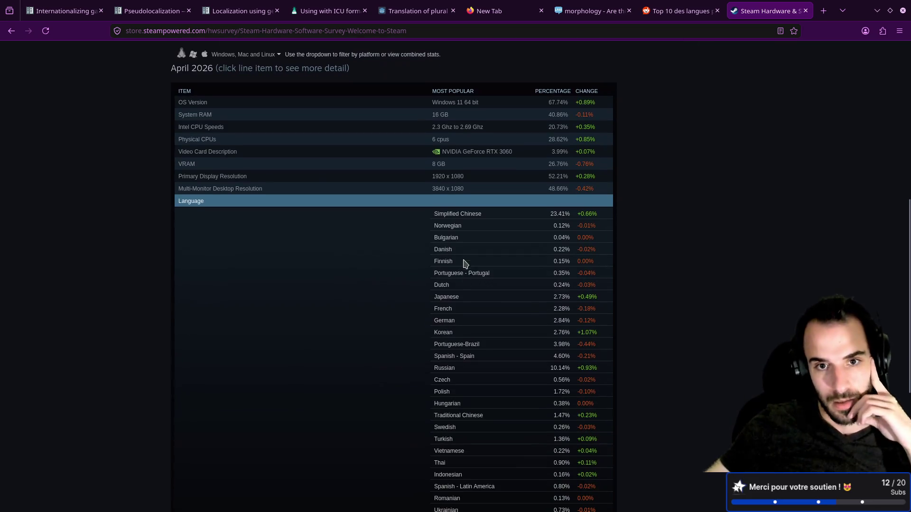
pyautogui.scroll(-2, 466, 260)
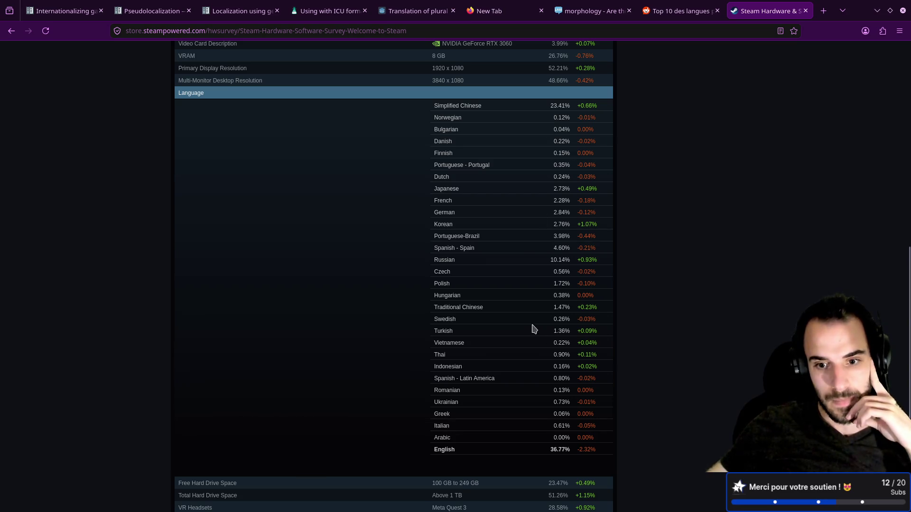
pyautogui.scroll(5, 579, 308)
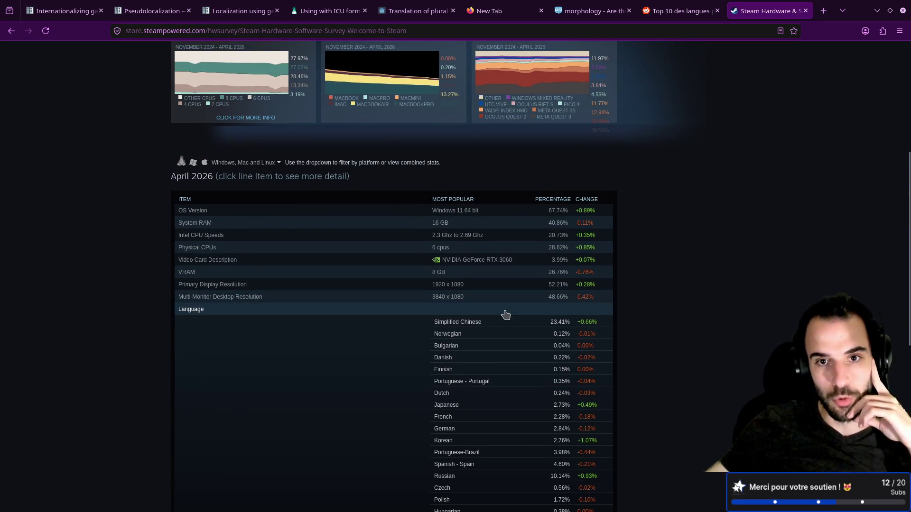
# Check the PERCENTAGE column for languages such as Arabic and Greek, then switch to the new tab page.
pyautogui.doubleClick(568, 201)
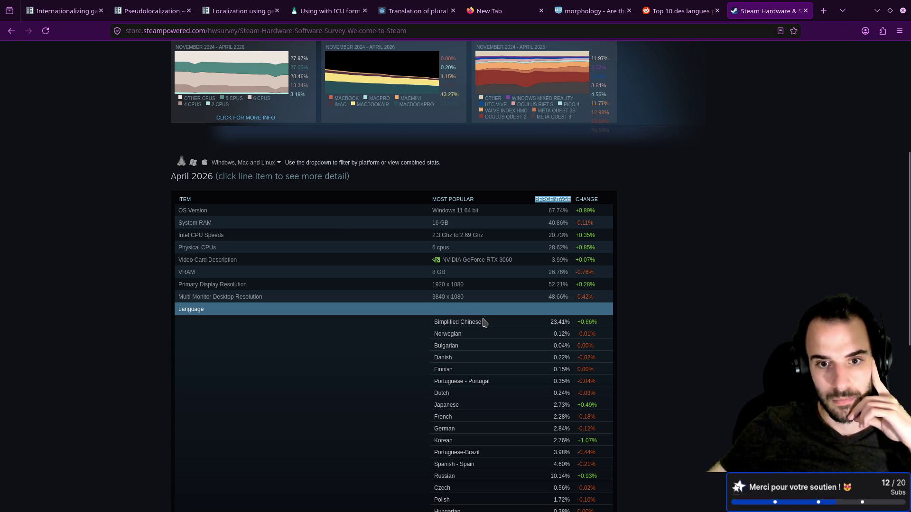
pyautogui.scroll(-2, 484, 323)
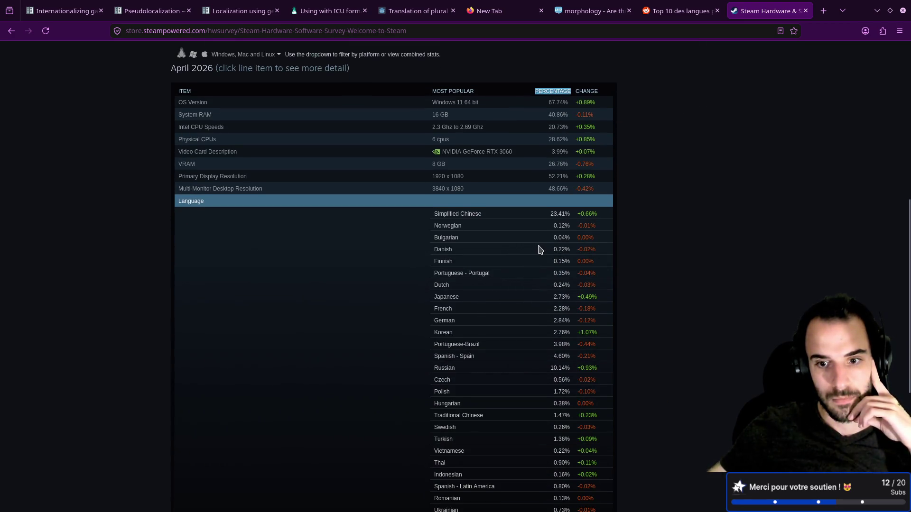
pyautogui.scroll(-2, 539, 250)
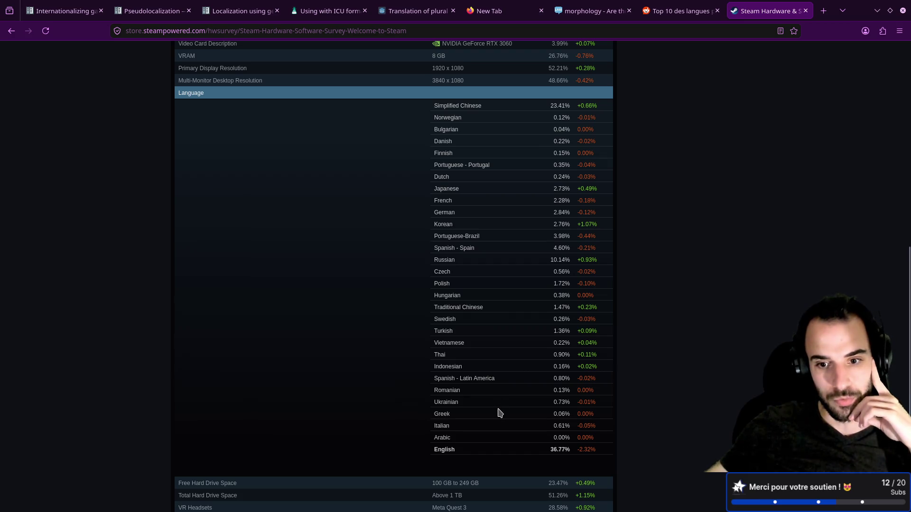
pyautogui.doubleClick(444, 438)
pyautogui.doubleClick(444, 414)
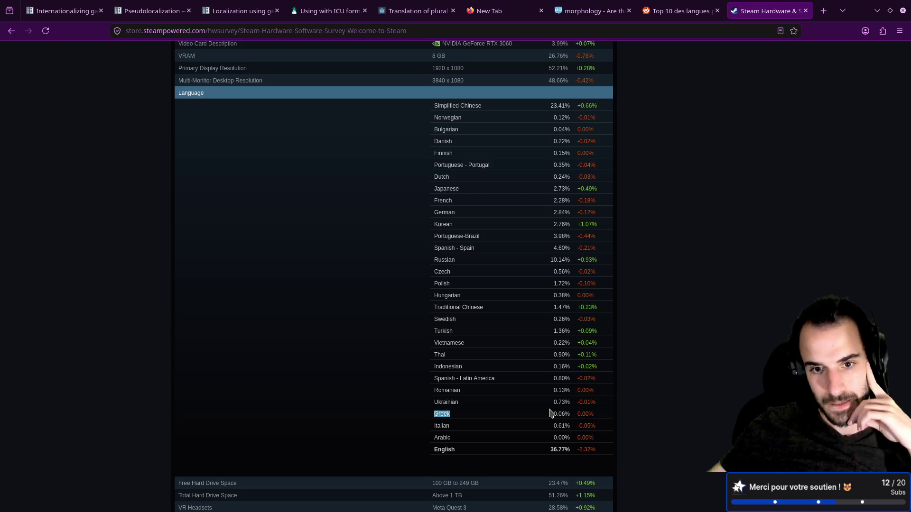
pyautogui.click(674, 11)
pyautogui.click(493, 10)
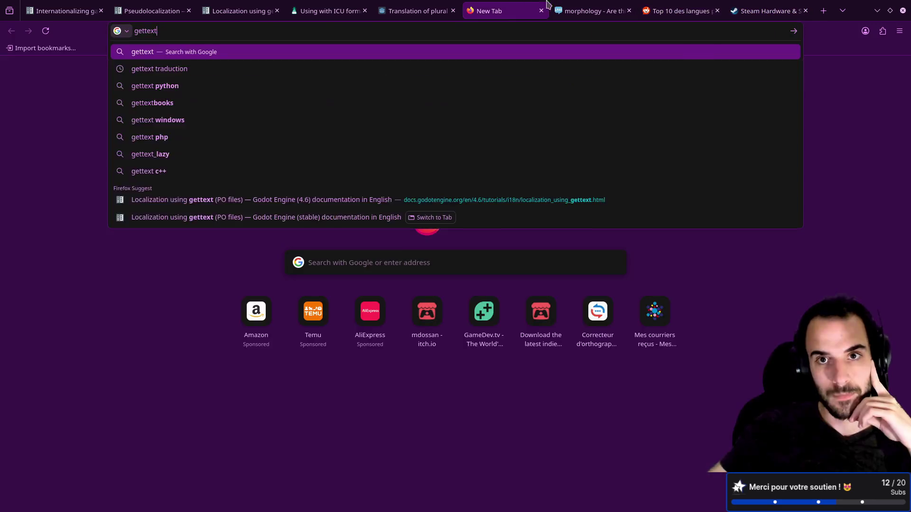
# Return to the plural-forms question, select 'Inuktitut', and scroll down through the answers.
pyautogui.click(590, 10)
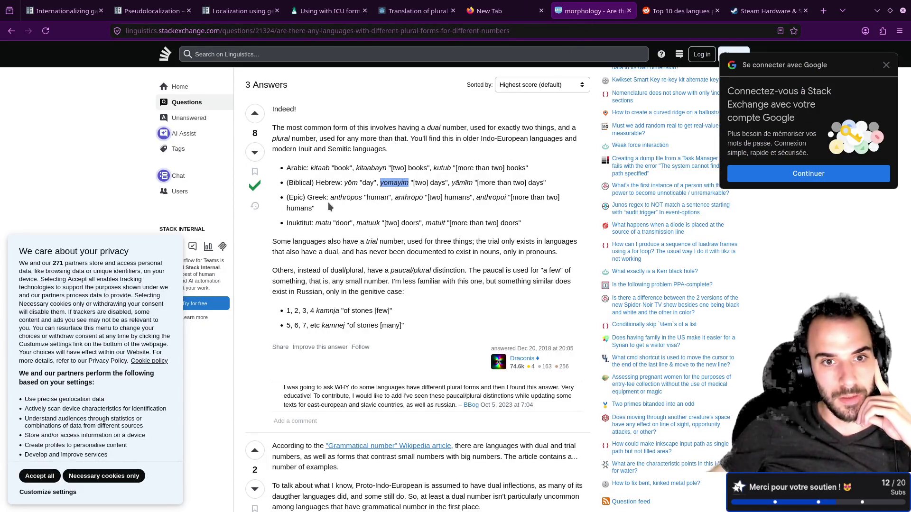
pyautogui.doubleClick(299, 223)
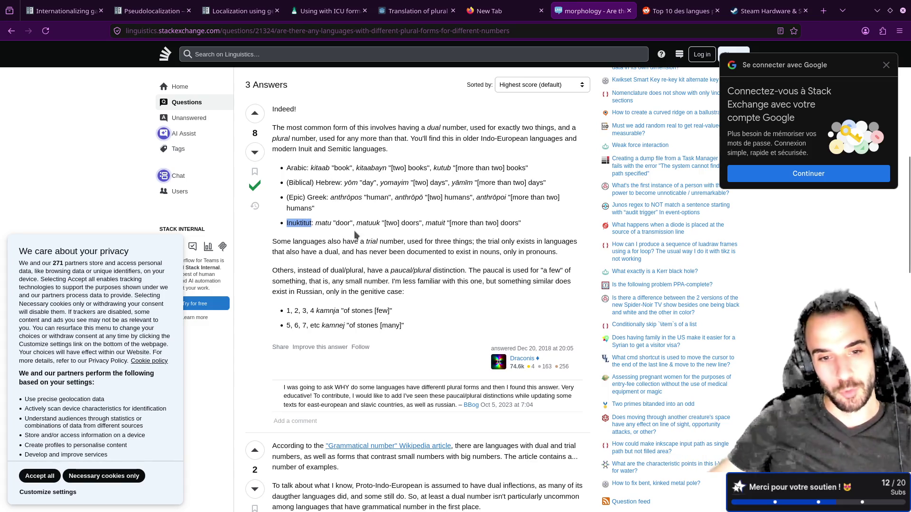
pyautogui.scroll(-2, 356, 235)
pyautogui.scroll(-1, 388, 235)
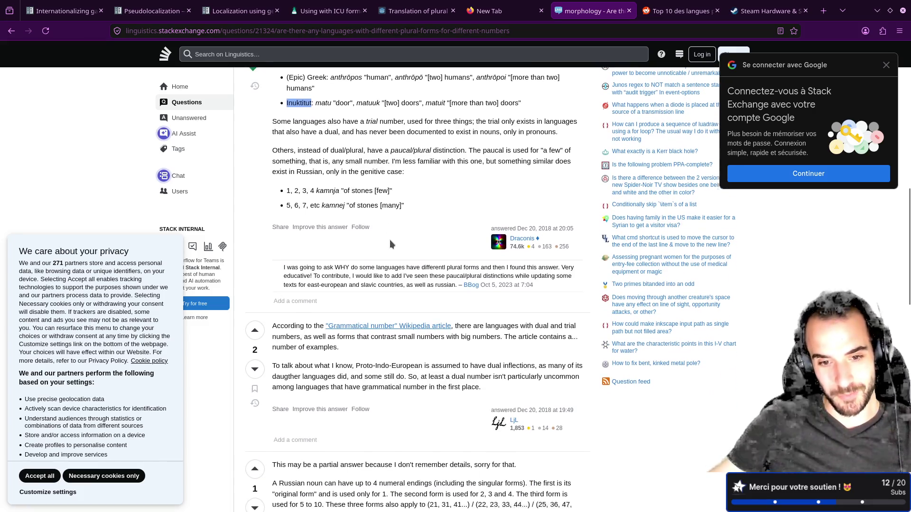
pyautogui.scroll(-1, 390, 240)
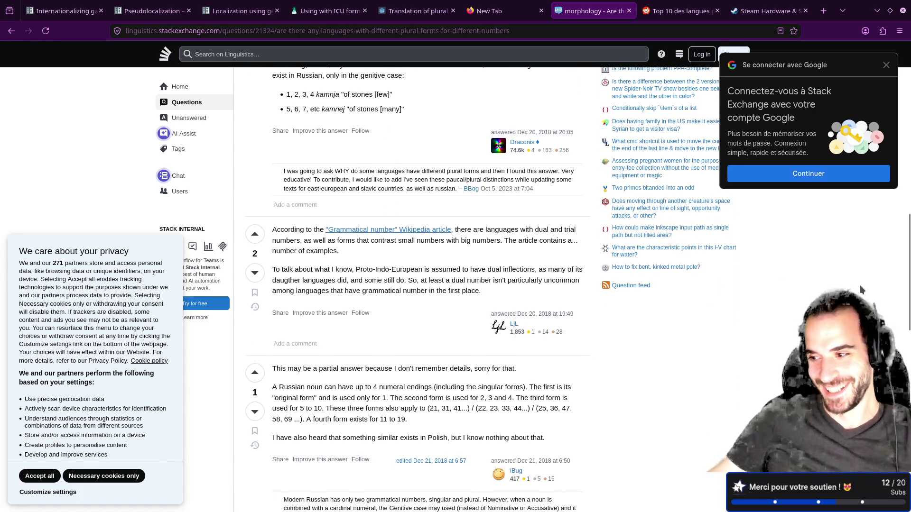
pyautogui.scroll(-1, 505, 336)
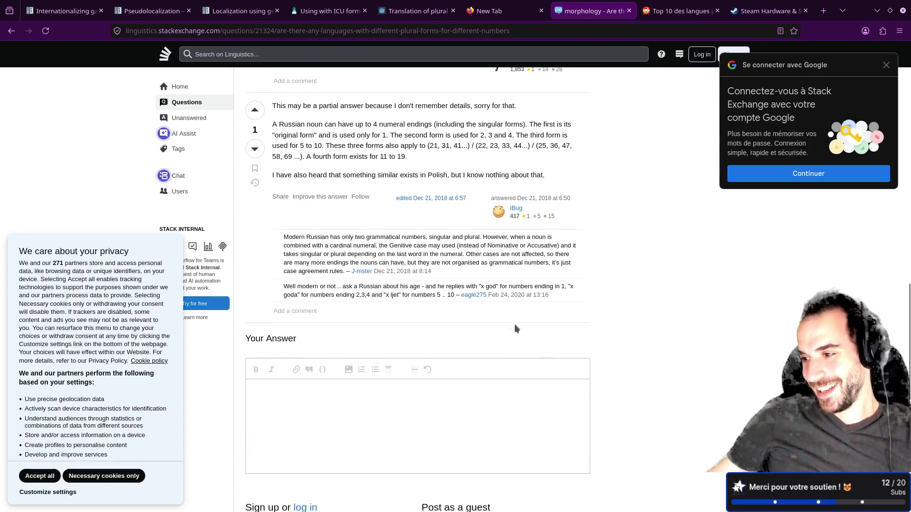
pyautogui.scroll(3, 517, 326)
pyautogui.hotkey('ctrl', 'Tab')
pyautogui.hotkey('ctrl', 'Tab')
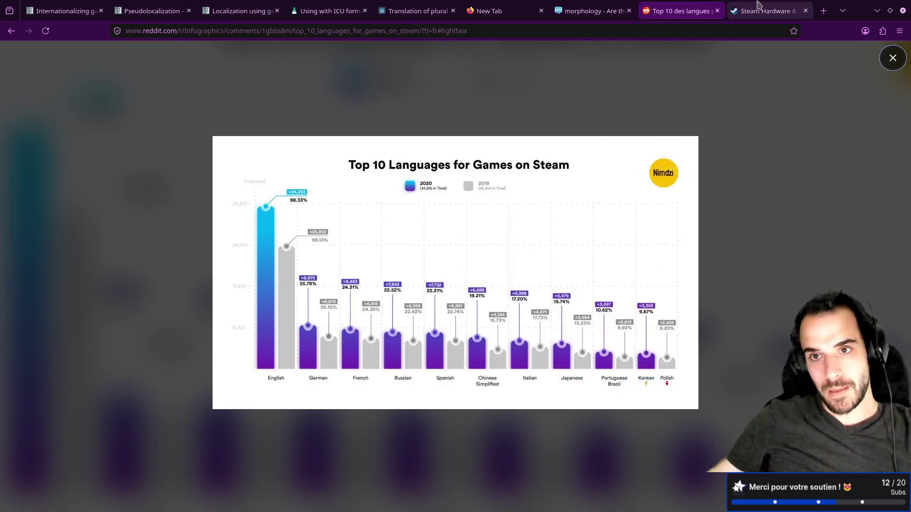
# Compare the Russian and Simplified Chinese shares in the Steam language list, then return to Godot.
pyautogui.moveTo(455, 260); pyautogui.dragTo(433, 261)
pyautogui.scroll(2, 455, 299)
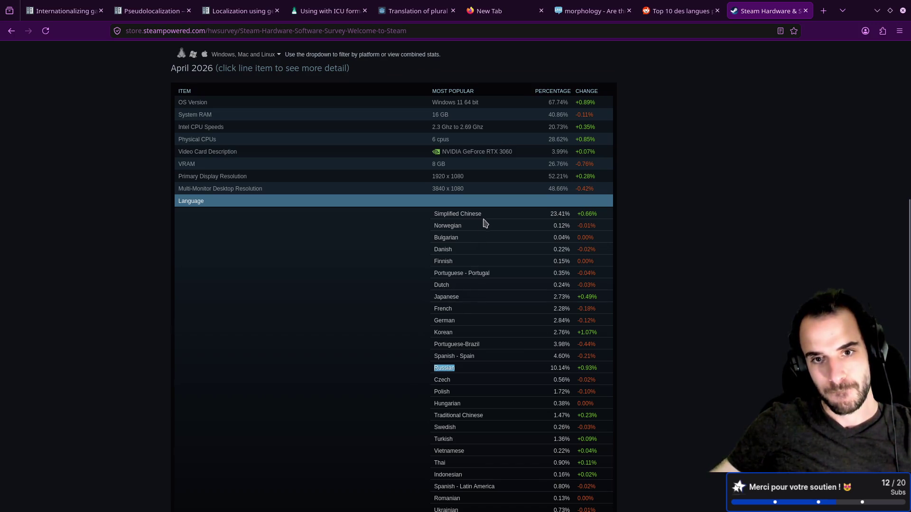
pyautogui.moveTo(482, 215); pyautogui.dragTo(431, 216)
pyautogui.scroll(-1, 424, 285)
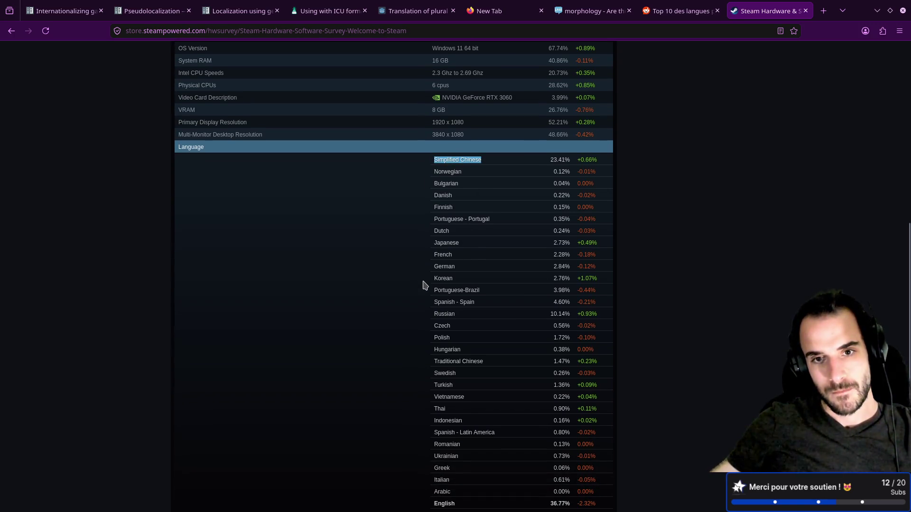
pyautogui.scroll(-3, 424, 286)
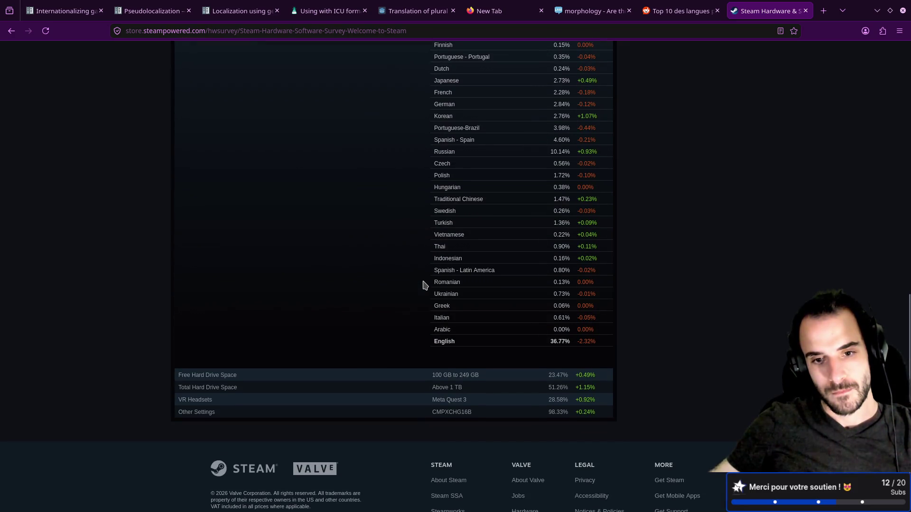
pyautogui.scroll(7, 424, 285)
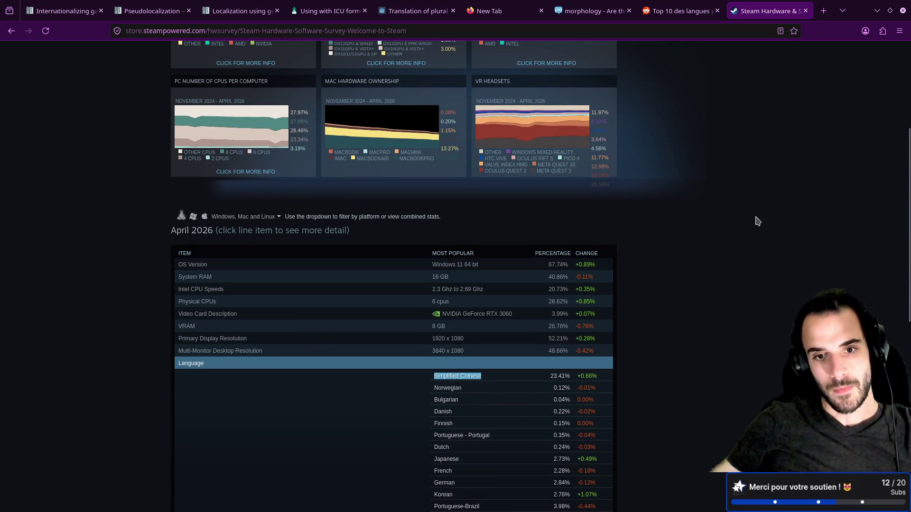
pyautogui.click(748, 219)
pyautogui.hotkey('alt', 'Tab')
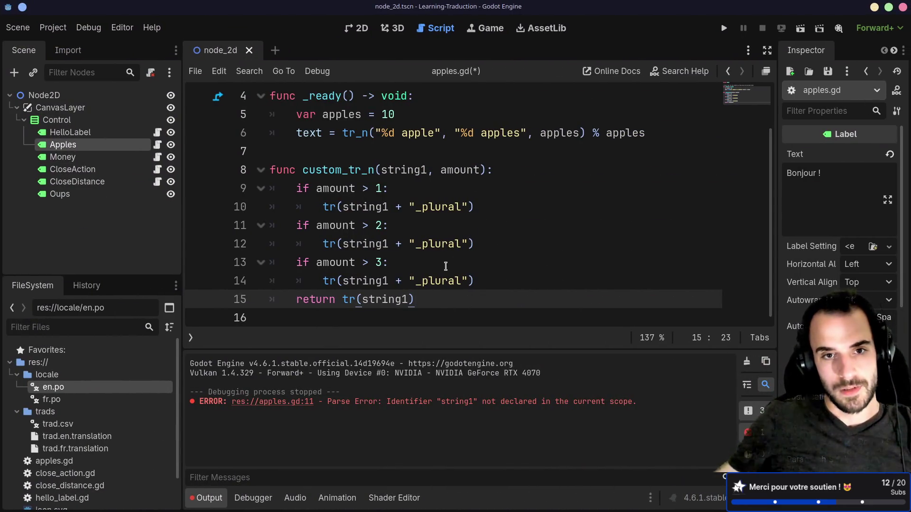
# Delete the custom_tr_n function and its leftover blank lines from apples.gd, then save.
pyautogui.keyDown('shift'); pyautogui.click(262, 168); pyautogui.keyUp('shift')
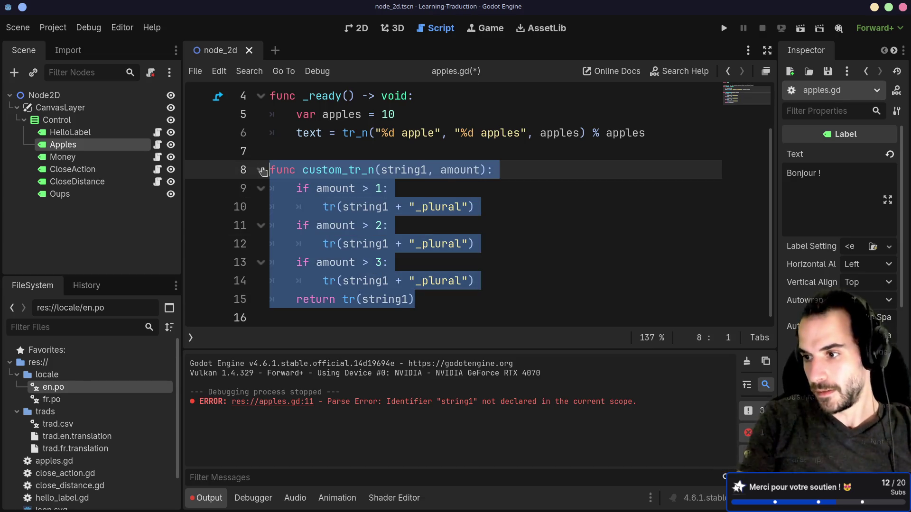
pyautogui.press('Delete')
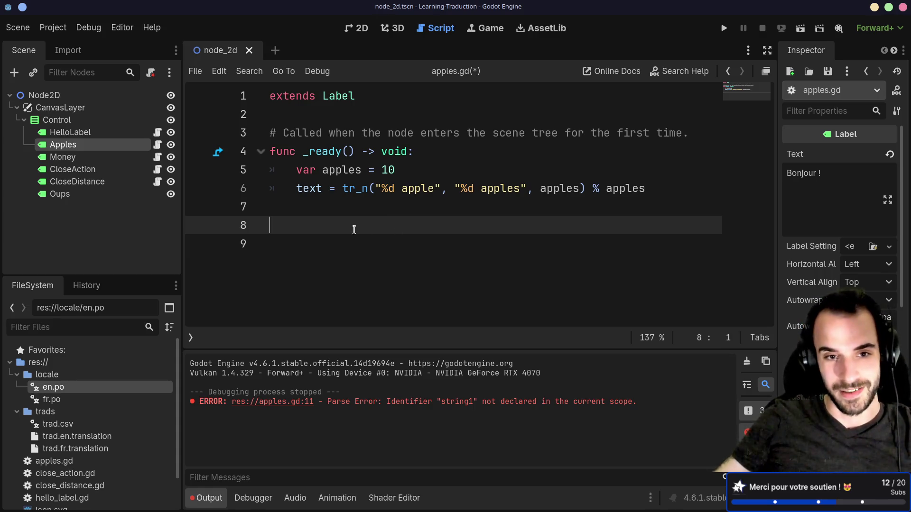
pyautogui.press('BackSpace')
pyautogui.press('BackSpace')
pyautogui.hotkey('ctrl', 's')
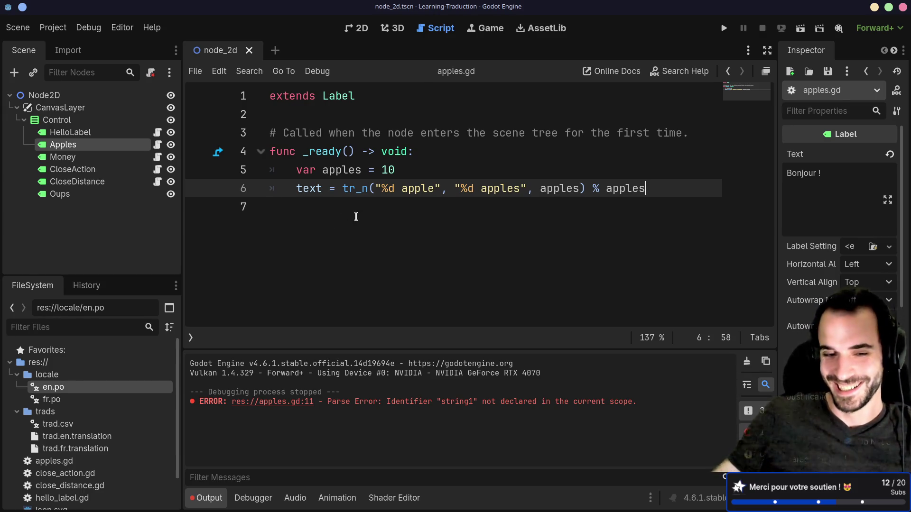
# Resize the docks: widen the Inspector, raise the Output panel, and rebalance the left dock width.
pyautogui.moveTo(183, 202); pyautogui.dragTo(202, 202)
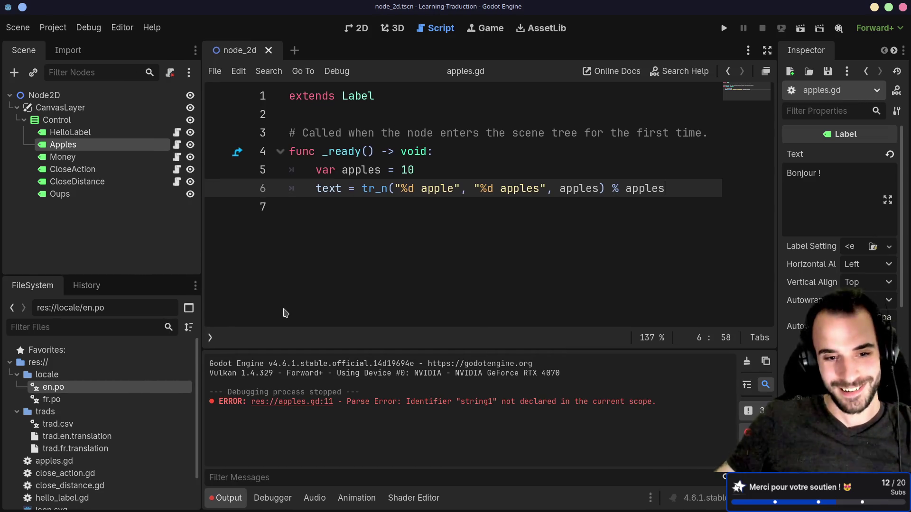
pyautogui.moveTo(302, 335)
pyautogui.mouseDown()
pyautogui.moveTo(306, 275)
pyautogui.moveTo(306, 287)
pyautogui.mouseUp()
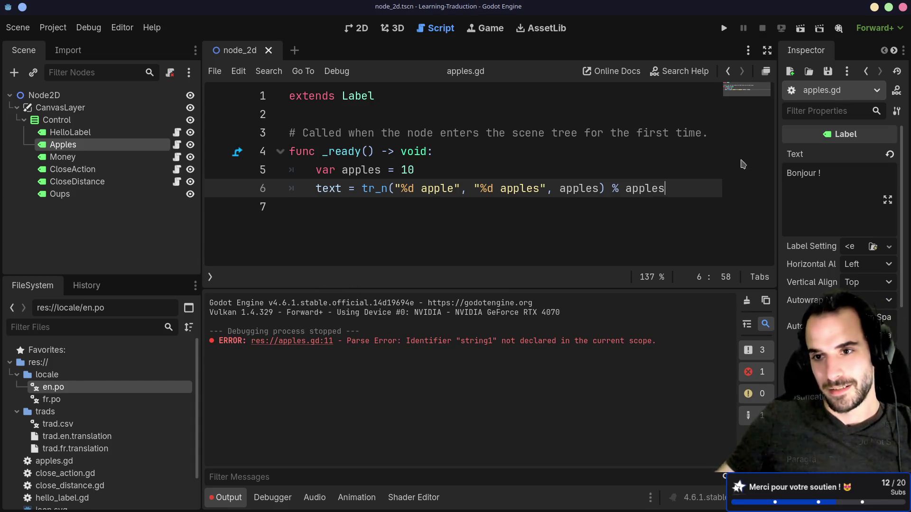
pyautogui.moveTo(778, 152)
pyautogui.mouseDown()
pyautogui.moveTo(696, 152)
pyautogui.moveTo(754, 153)
pyautogui.moveTo(729, 153)
pyautogui.mouseUp()
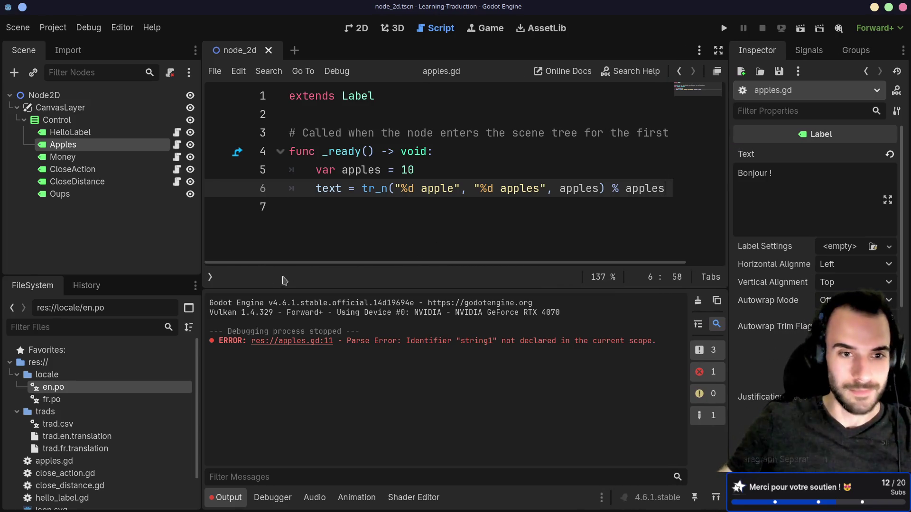
pyautogui.moveTo(200, 251); pyautogui.dragTo(171, 254)
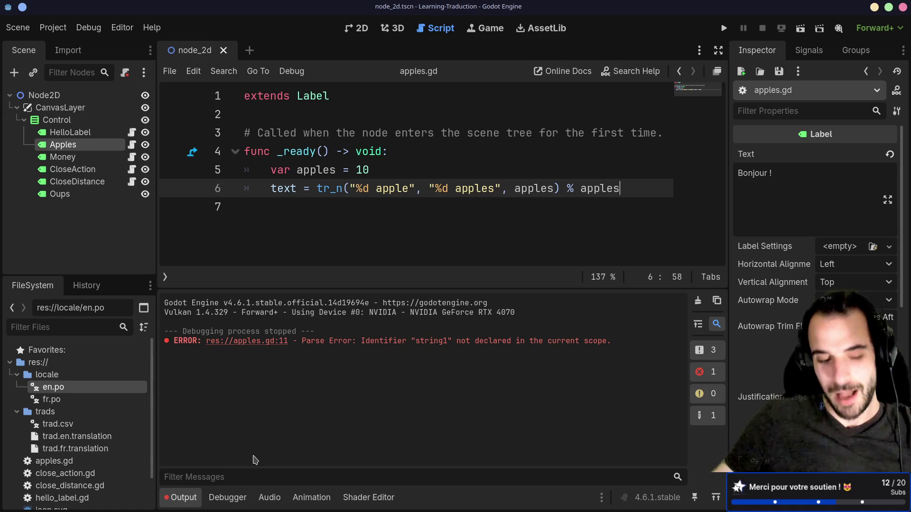
pyautogui.click(227, 497)
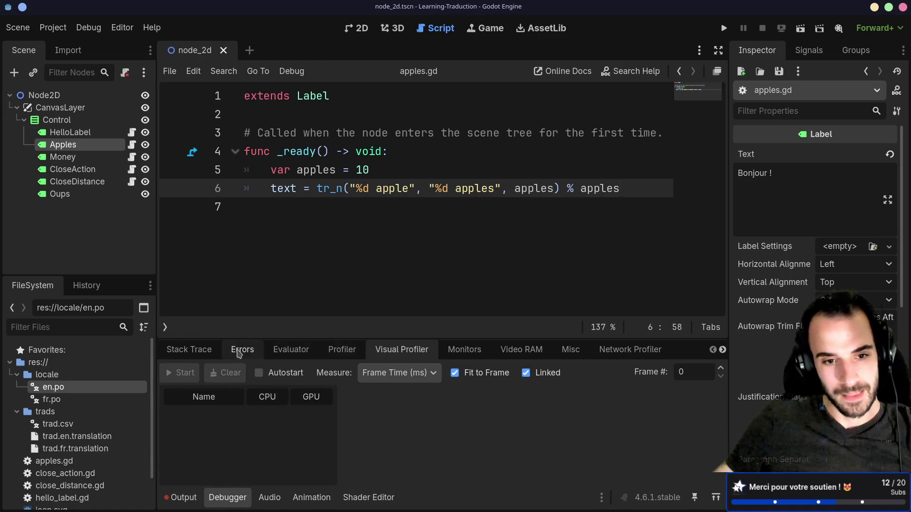
# Cycle through the debugger's sub-tabs and settle on the Errors list.
pyautogui.click(189, 349)
pyautogui.click(243, 349)
pyautogui.click(291, 349)
pyautogui.click(337, 350)
pyautogui.click(375, 350)
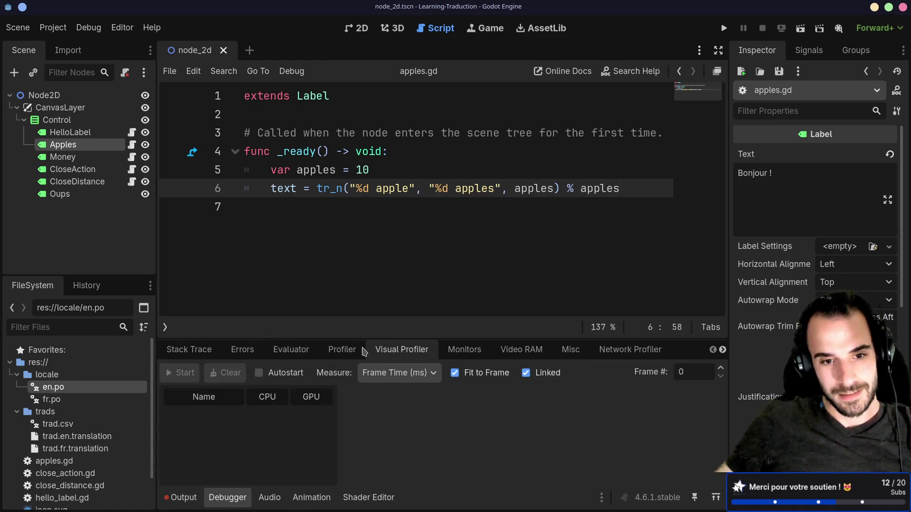
pyautogui.click(241, 350)
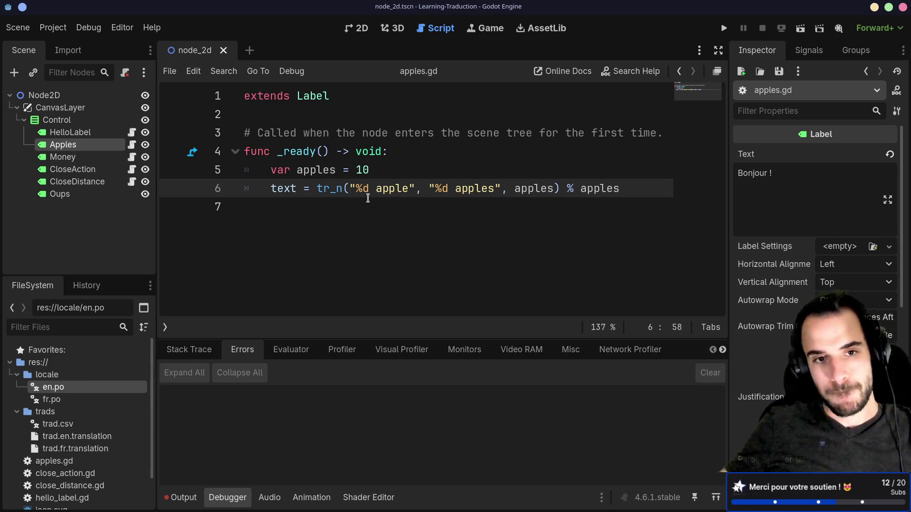
# Type a stray 's' on empty line 7 of apples.gd, then remove it again.
pyautogui.click(321, 214)
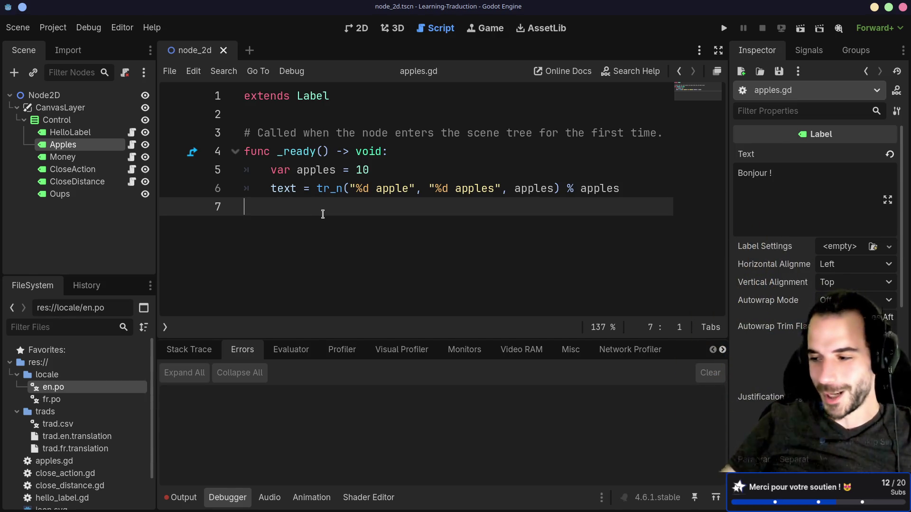
pyautogui.write('s')
pyautogui.press('Escape')
pyautogui.press('BackSpace')
pyautogui.press('BackSpace')
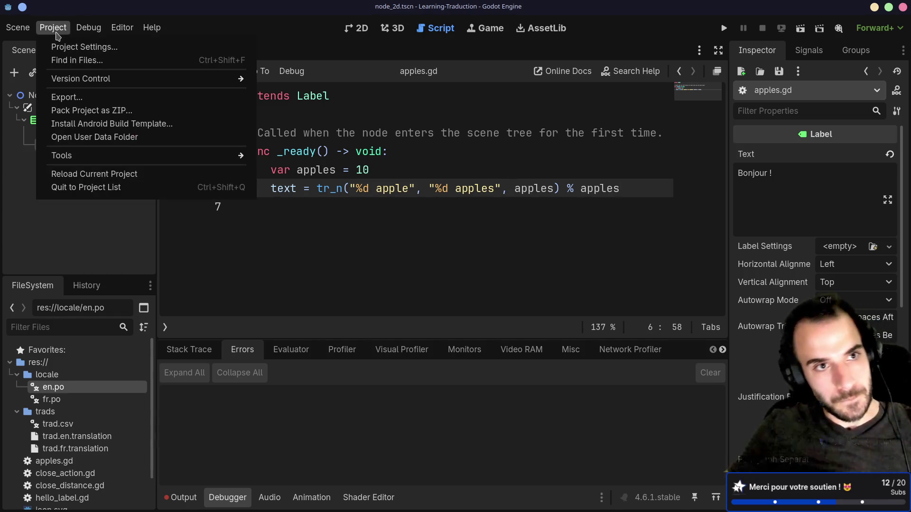
# Quit Learning-Traduction to the Project List and open the Learning-shaders project.
pyautogui.click(53, 27)
pyautogui.click(102, 174)
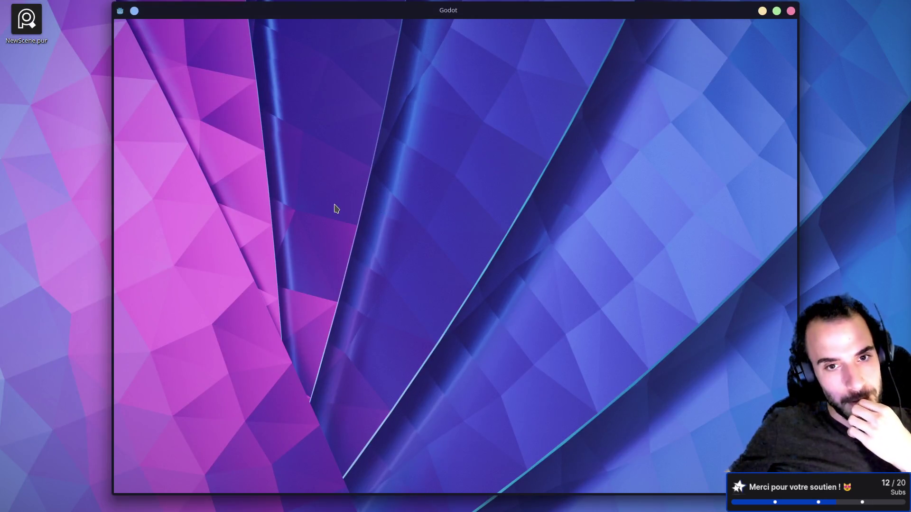
pyautogui.scroll(-3, 327, 245)
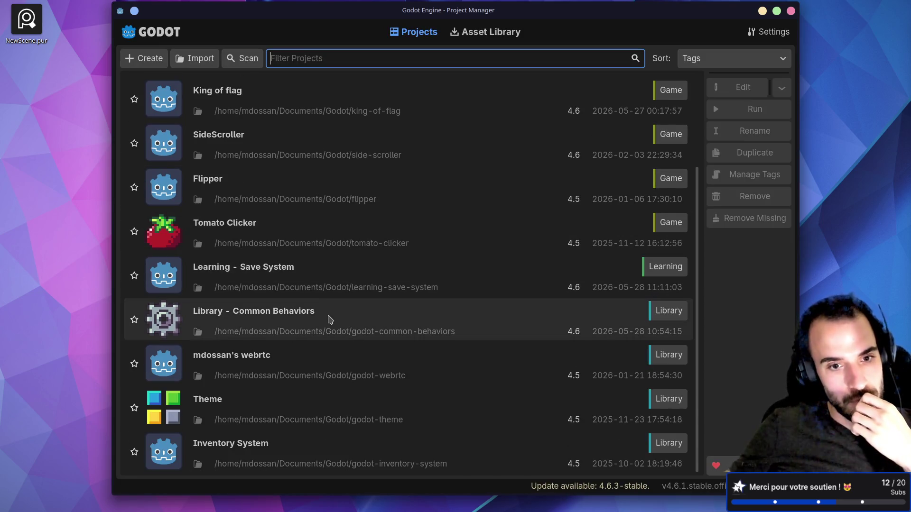
pyautogui.scroll(3, 335, 321)
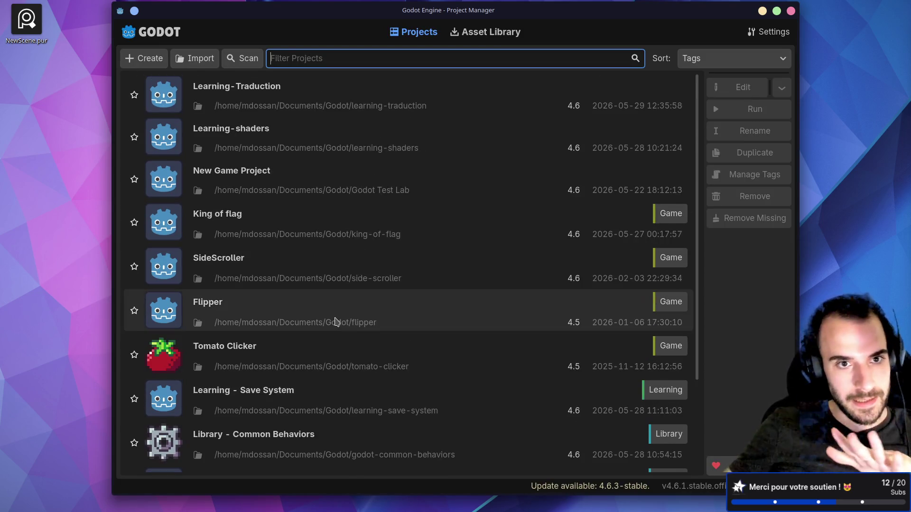
pyautogui.doubleClick(356, 154)
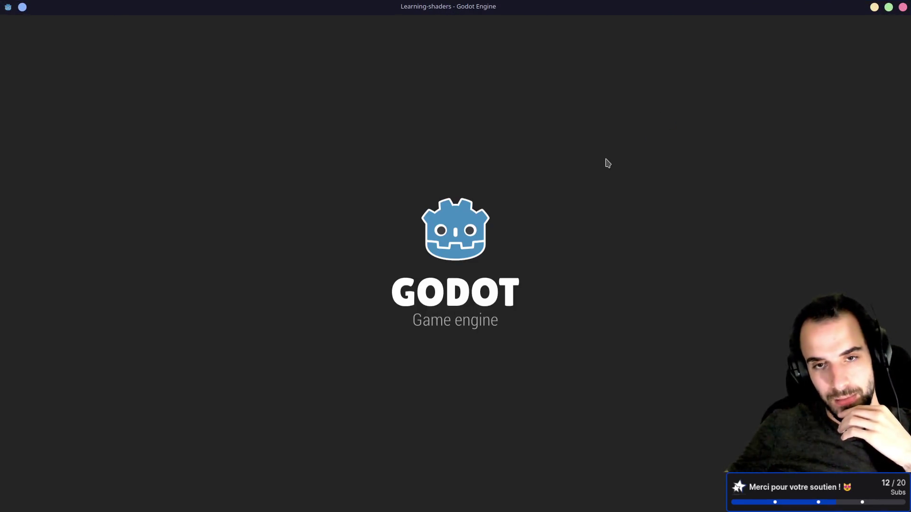
pyautogui.scroll(-3, 590, 200)
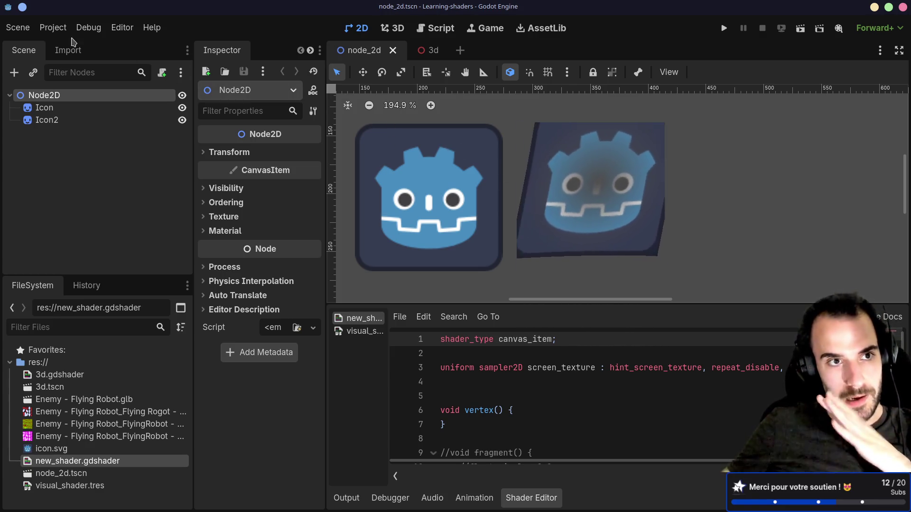
# Close Learning-shaders with Project > Quit to Project List.
pyautogui.click(30, 30)
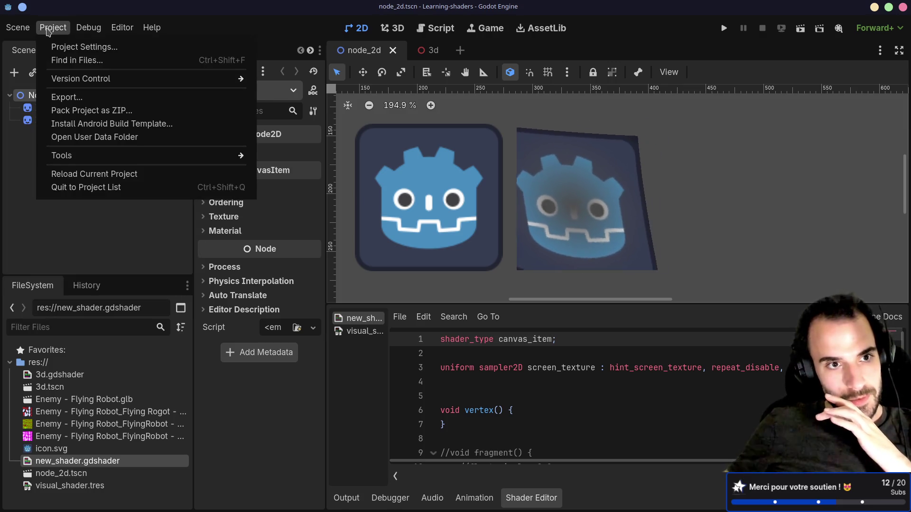
pyautogui.moveTo(128, 163)
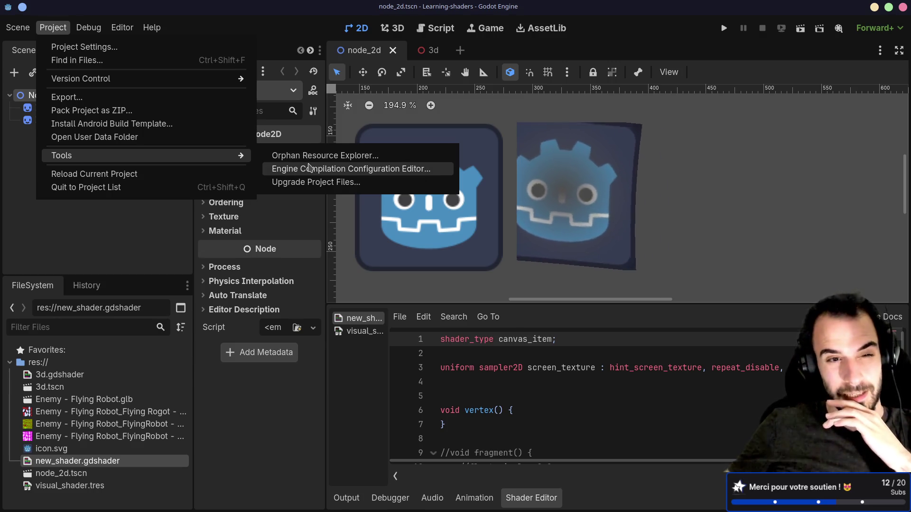
pyautogui.click(143, 174)
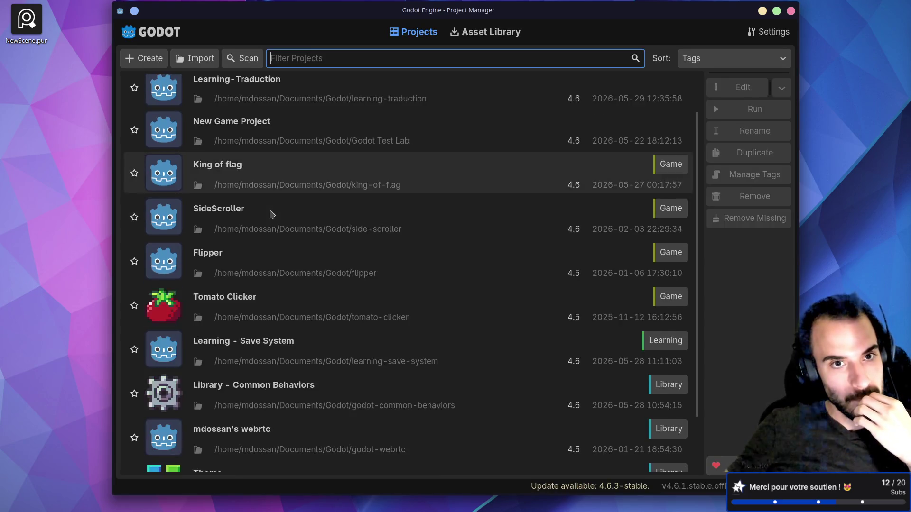
# Open the Learning - Save System project and run its current scene.
pyautogui.scroll(-3, 291, 161)
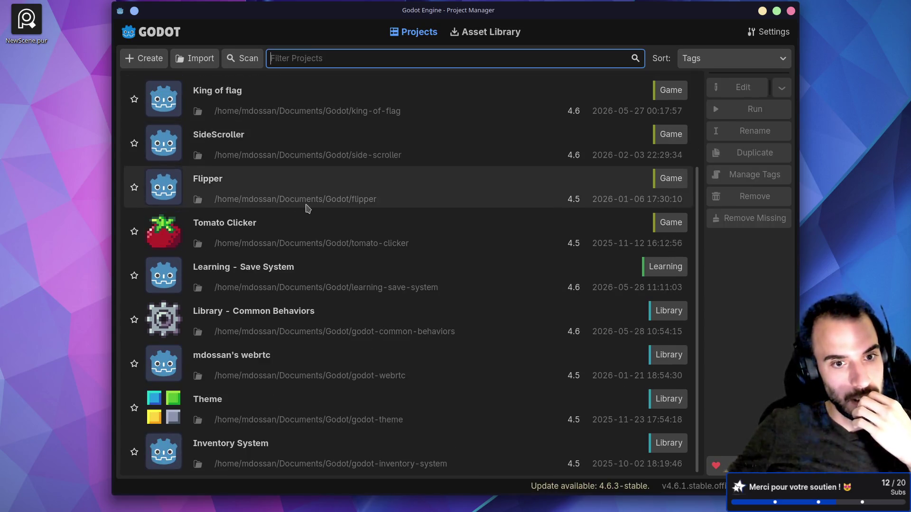
pyautogui.doubleClick(297, 285)
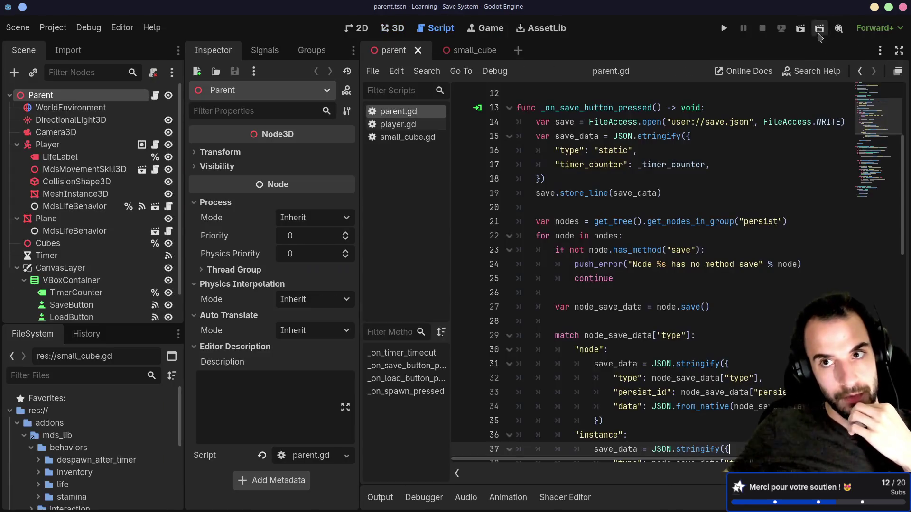
pyautogui.click(801, 28)
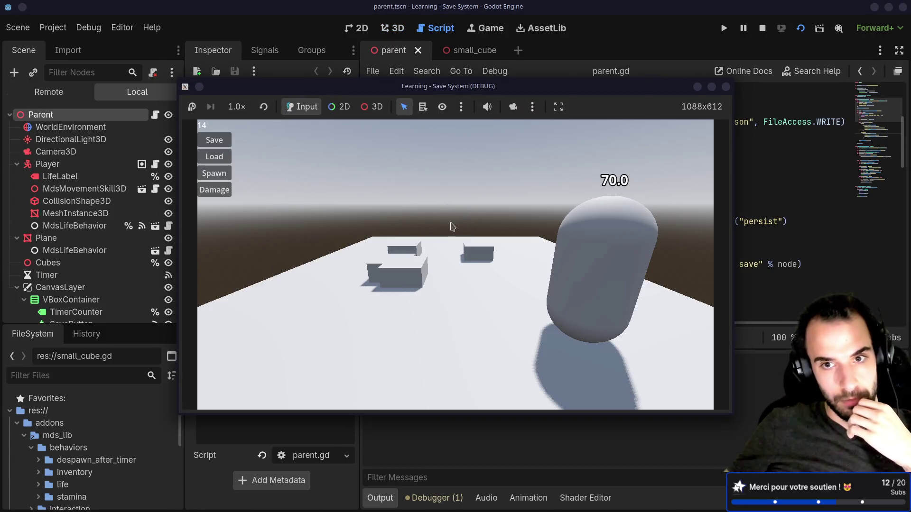
# Move the player, drop life to 50.0, spawn cubes, then load the saved state and stop the game.
pyautogui.press('a')
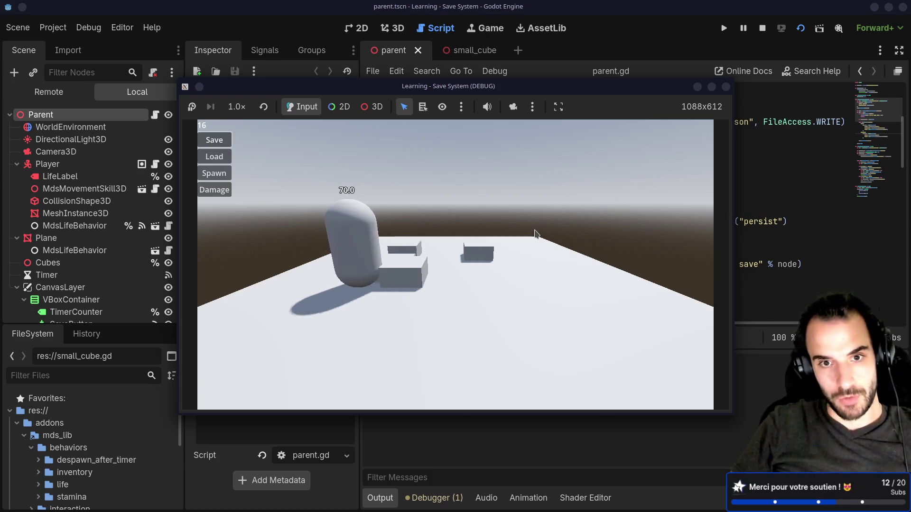
pyautogui.press('s')
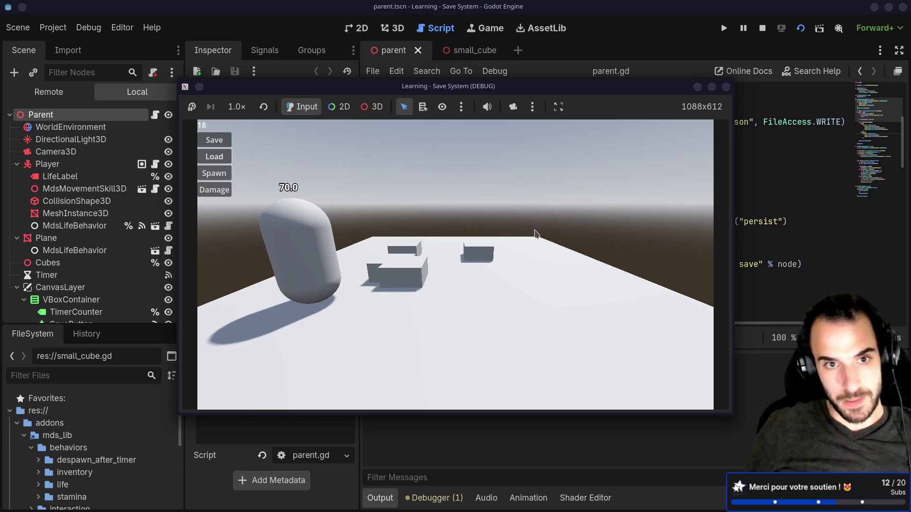
pyautogui.click(223, 190)
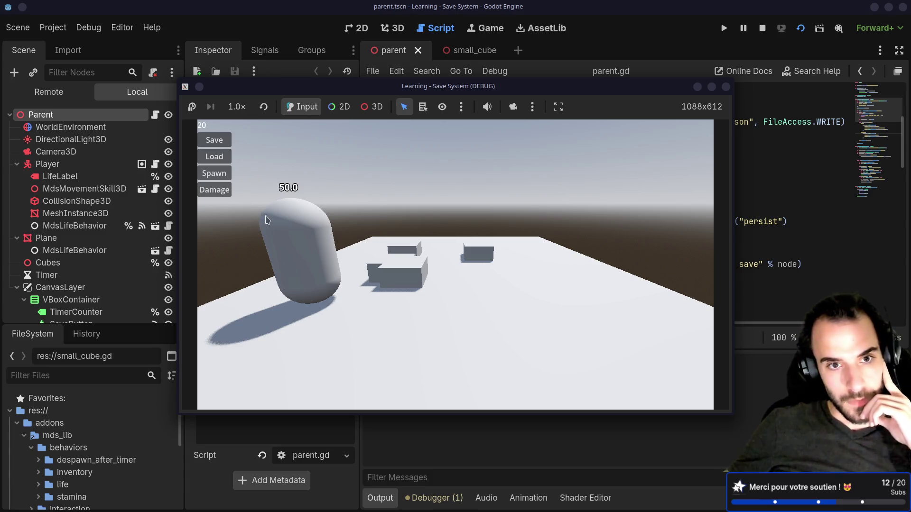
pyautogui.click(227, 176)
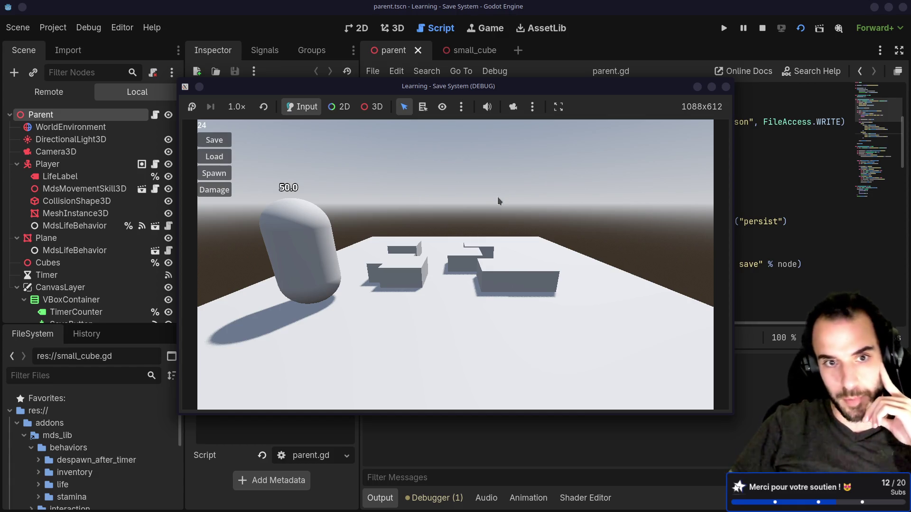
pyautogui.press('w')
pyautogui.press('d')
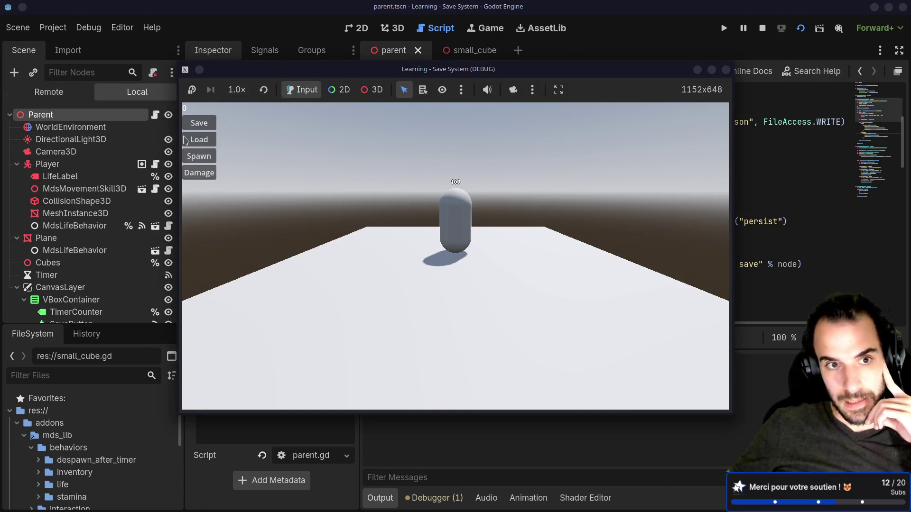
pyautogui.click(185, 140)
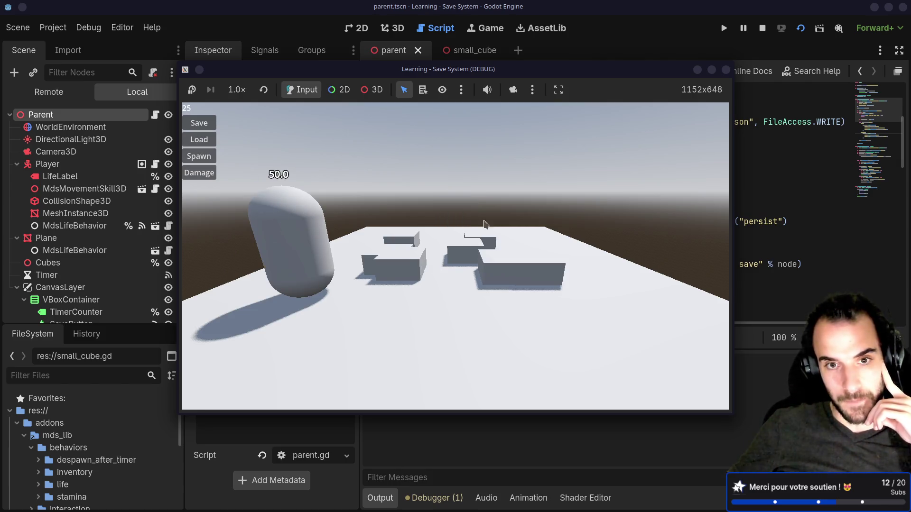
pyautogui.click(726, 70)
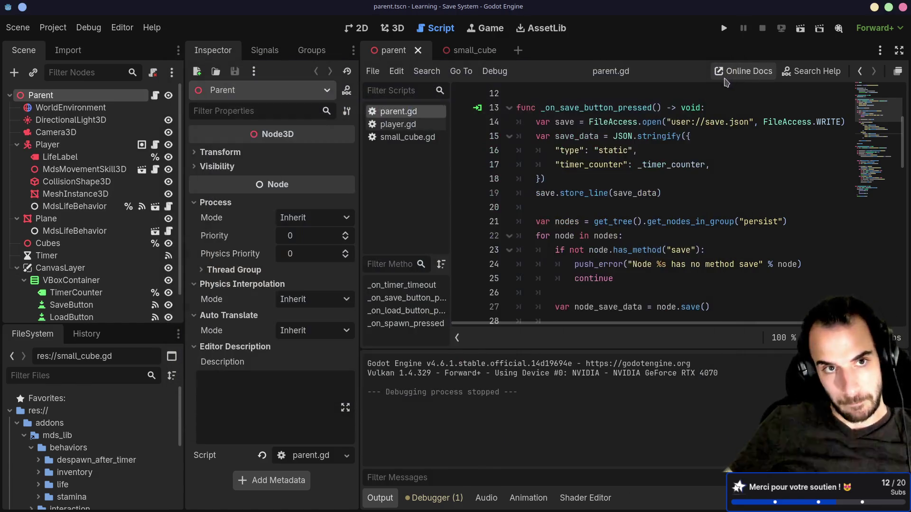
# Quit the Save System project to the Project Manager and scroll the project list.
pyautogui.click(53, 27)
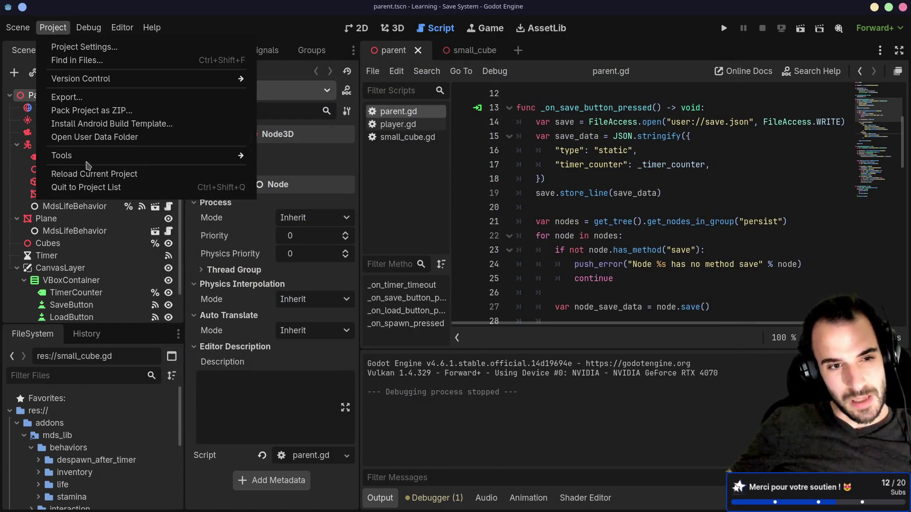
pyautogui.click(114, 187)
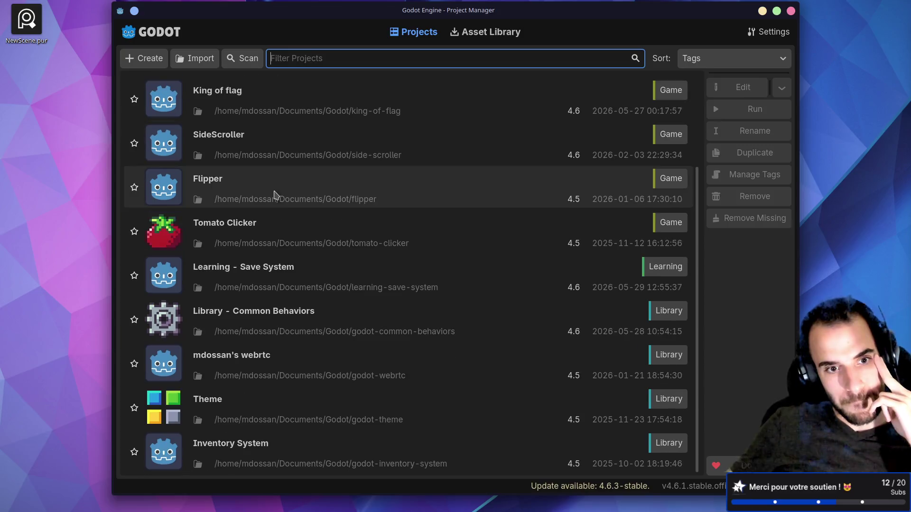
pyautogui.scroll(3, 244, 386)
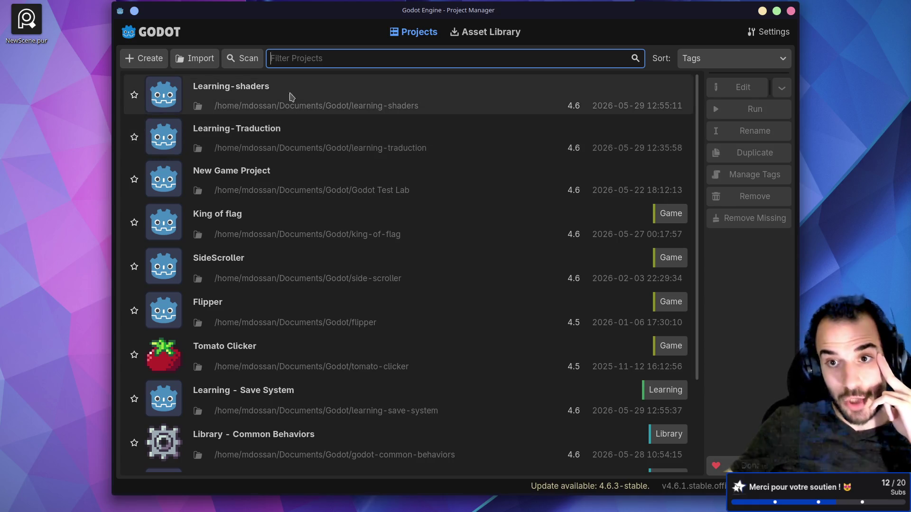
pyautogui.scroll(-3, 261, 218)
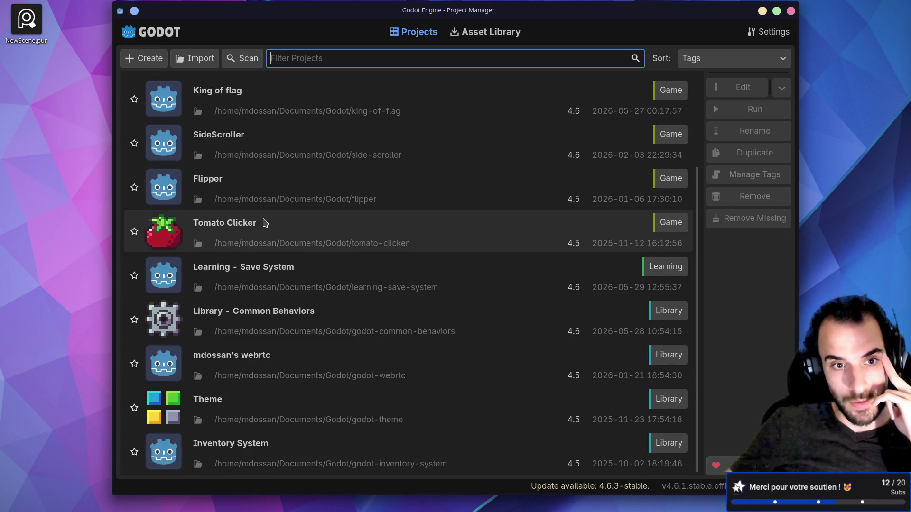
pyautogui.scroll(3, 265, 223)
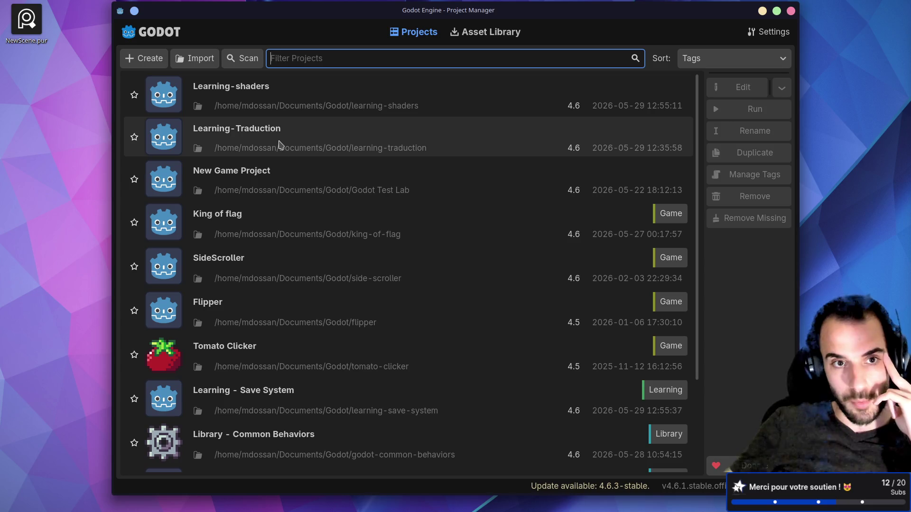
# Reopen Learning-Traduction and test-run its scene with bracketed pseudolocalized labels, then stop it.
pyautogui.doubleClick(279, 145)
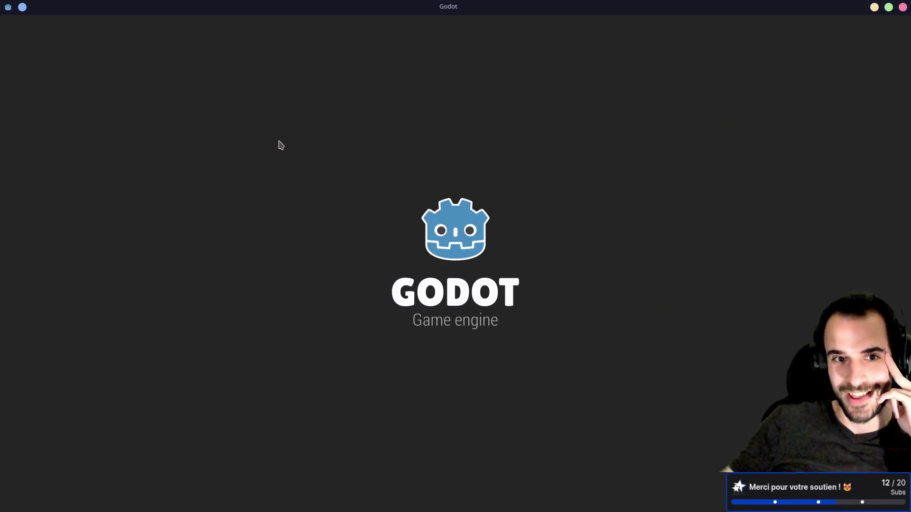
pyautogui.press('F6')
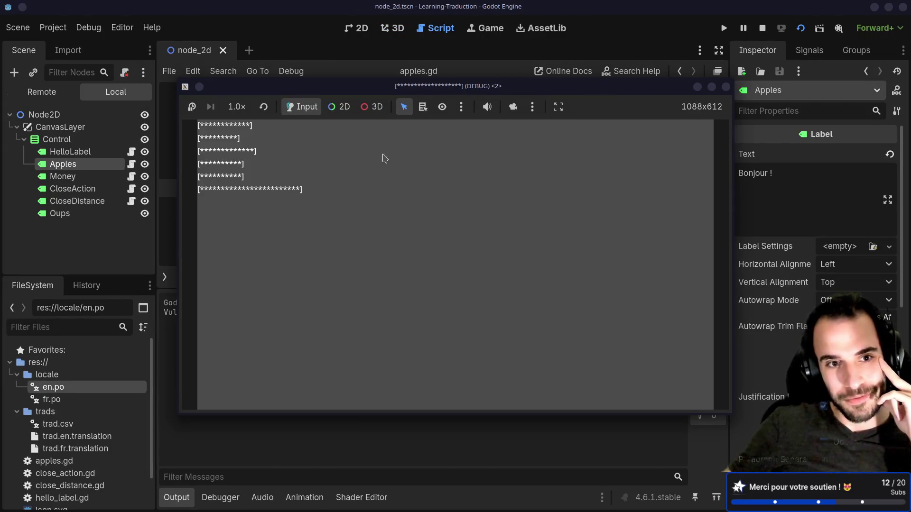
pyautogui.click(726, 87)
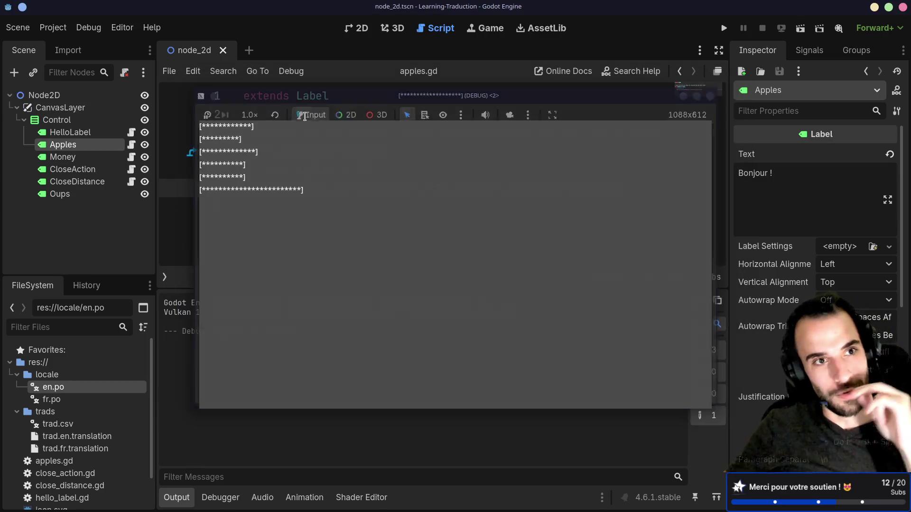
pyautogui.click(53, 28)
pyautogui.click(83, 46)
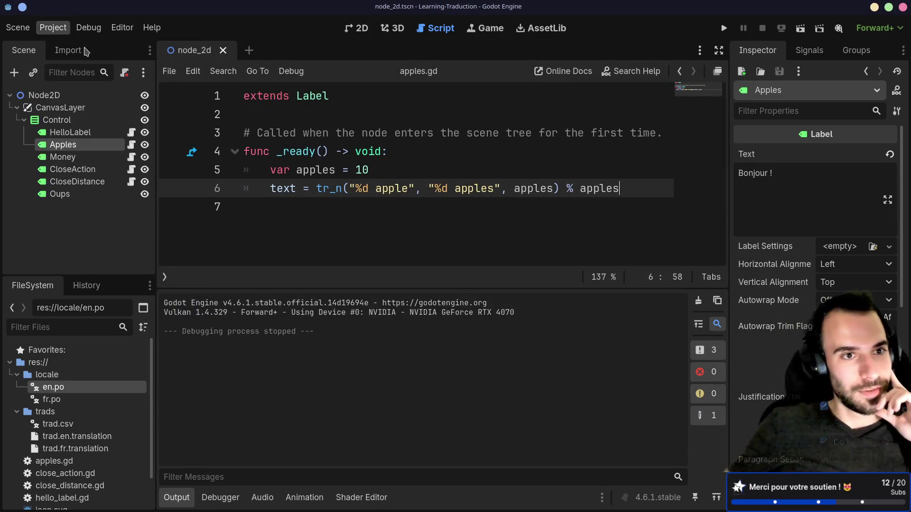
# Filter Project Settings for 'pseu' and untick Double Vowels, Fake BiDi, Override and Use Pseudolocalization.
pyautogui.click(91, 61)
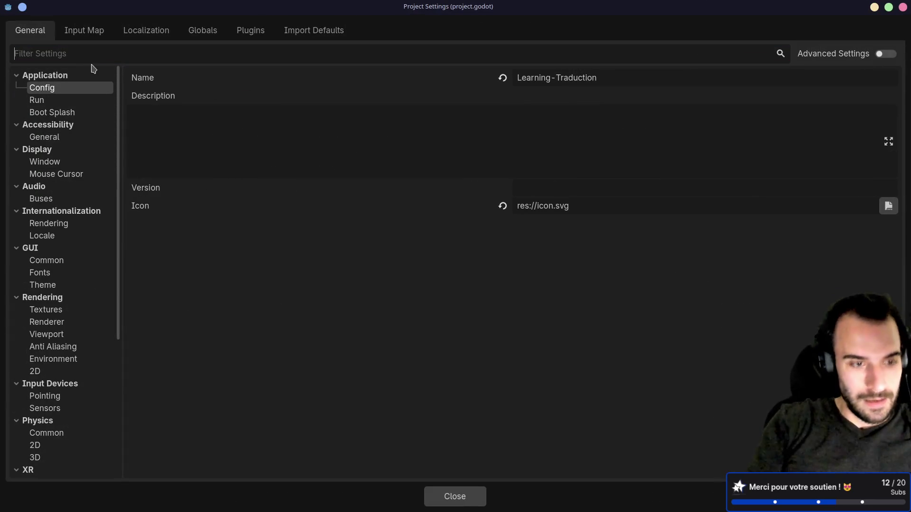
pyautogui.write('pseu')
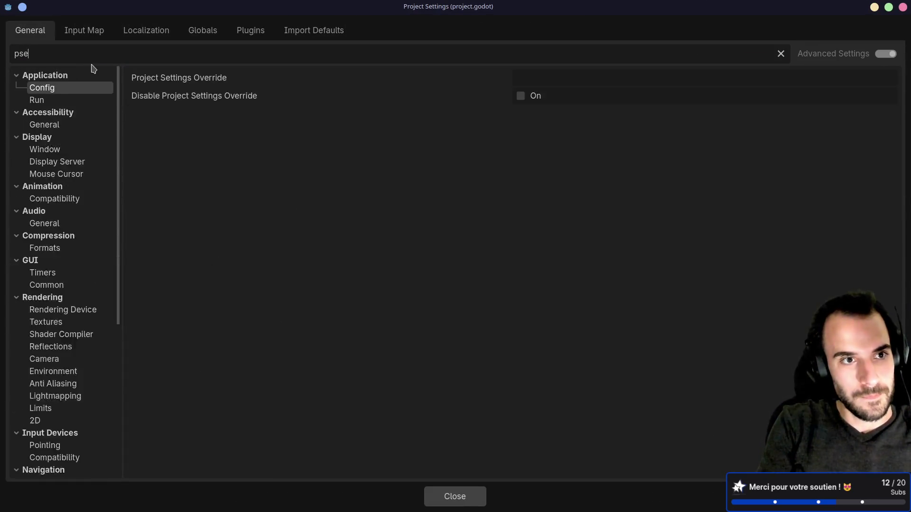
pyautogui.click(79, 138)
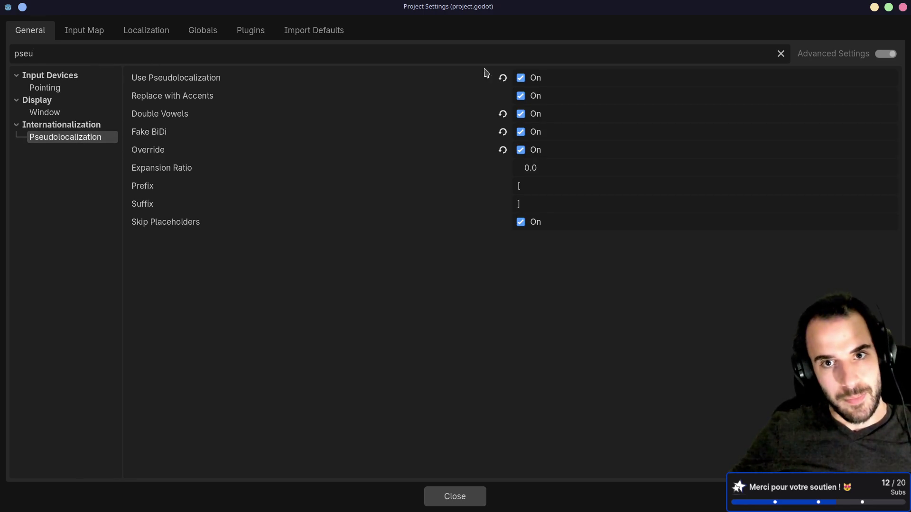
pyautogui.click(520, 114)
pyautogui.click(520, 132)
pyautogui.click(520, 150)
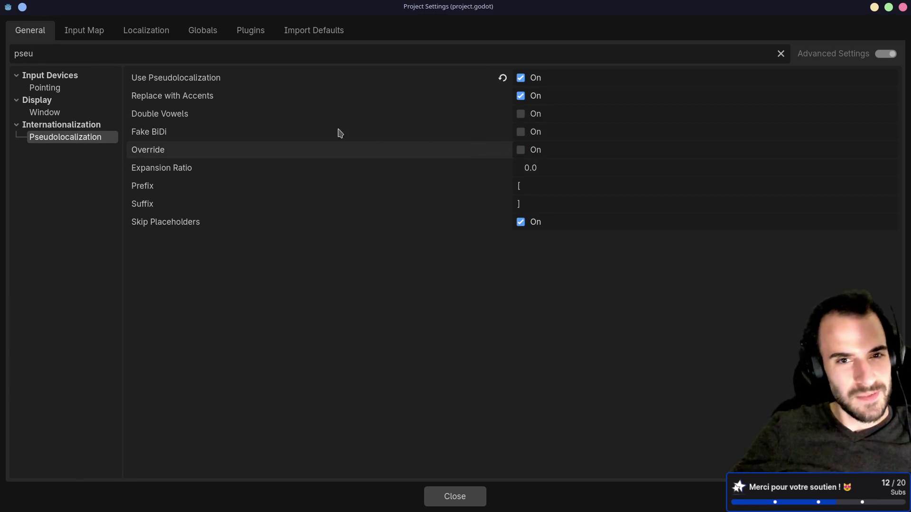
pyautogui.click(522, 79)
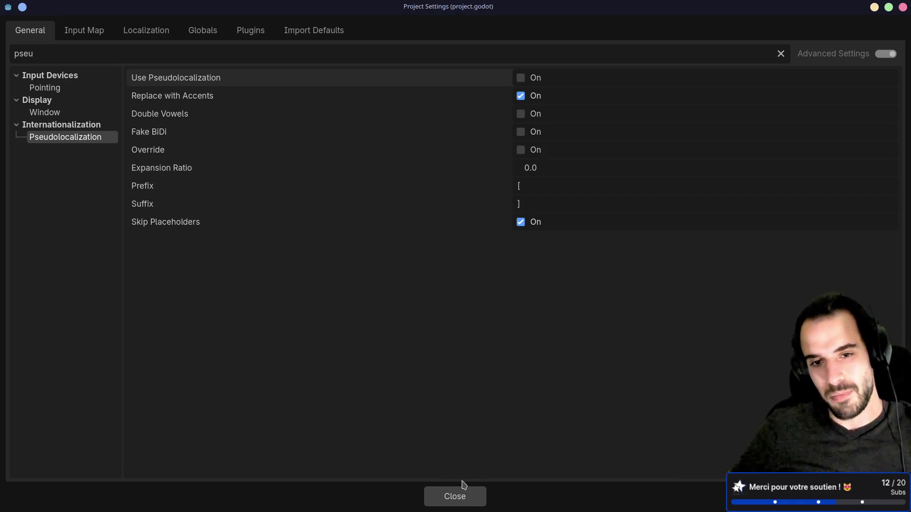
pyautogui.click(460, 498)
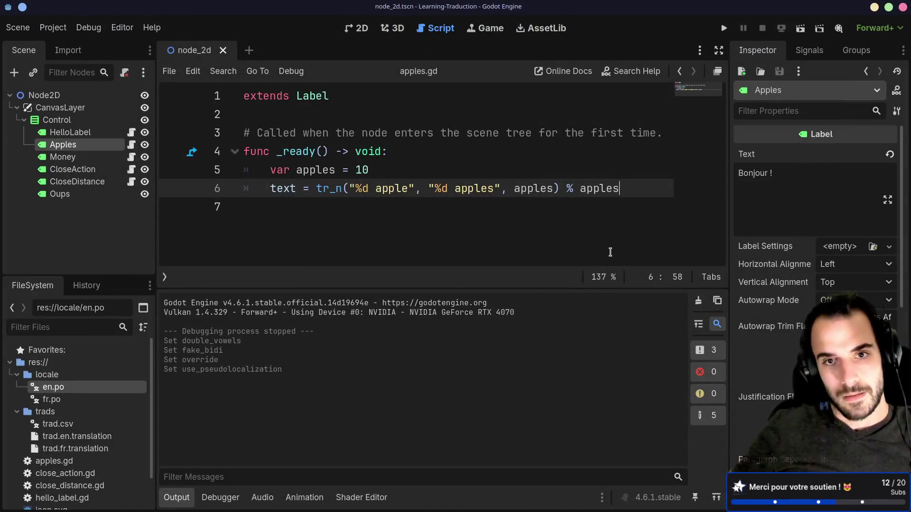
# Run the scene to check French labels like Bonjour! and 10 pommes, then switch to Firefox.
pyautogui.click(797, 28)
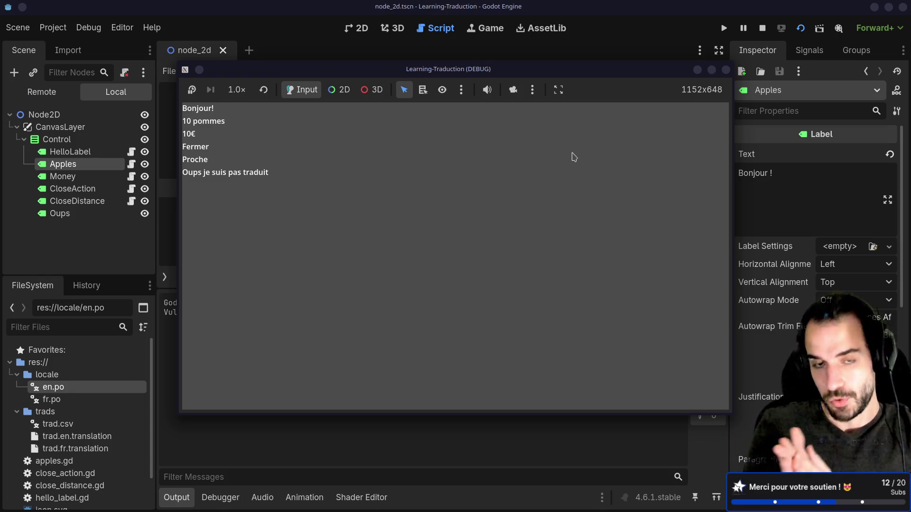
pyautogui.hotkey('alt', 'Tab')
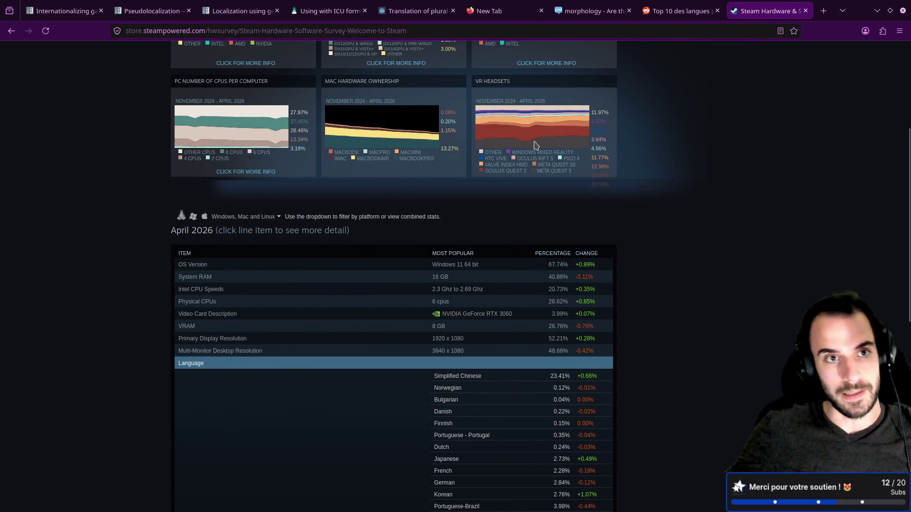
# Search 'gettext traduction' in a new tab and open the GNU gettext Wikipedia result.
pyautogui.click(824, 10)
pyautogui.write('gettex')
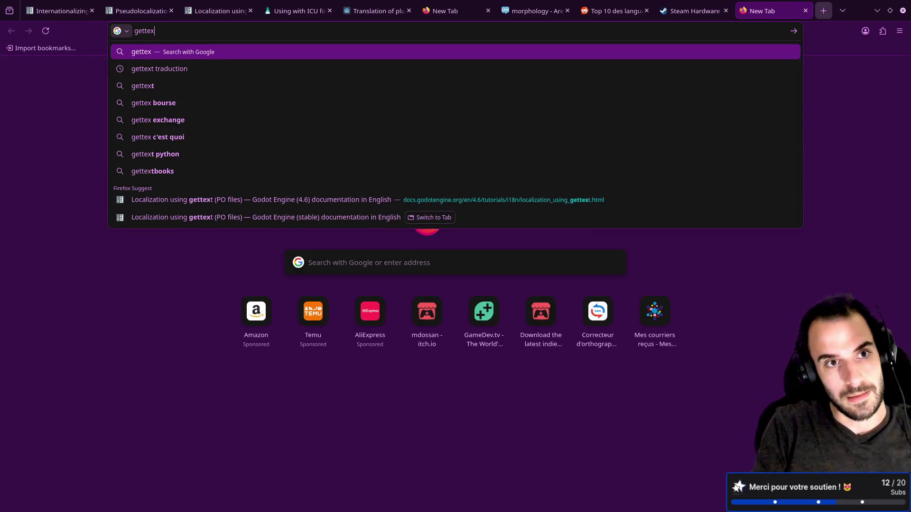
pyautogui.write('t tra')
pyautogui.press('Down')
pyautogui.press('Return')
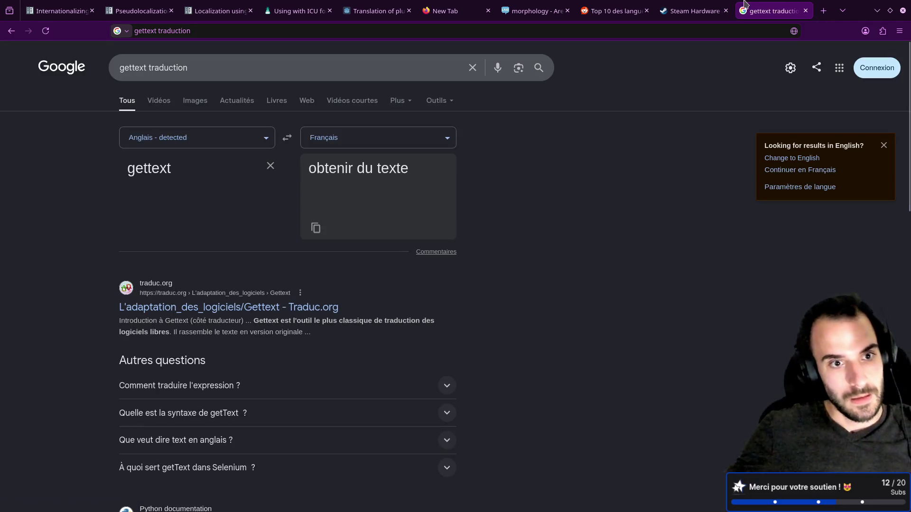
pyautogui.scroll(-5, 327, 244)
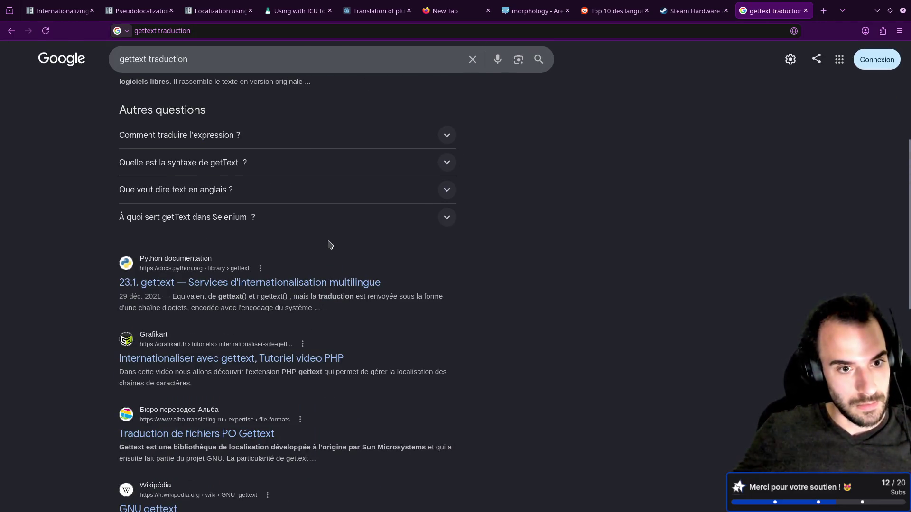
pyautogui.scroll(-5, 330, 245)
pyautogui.click(167, 262)
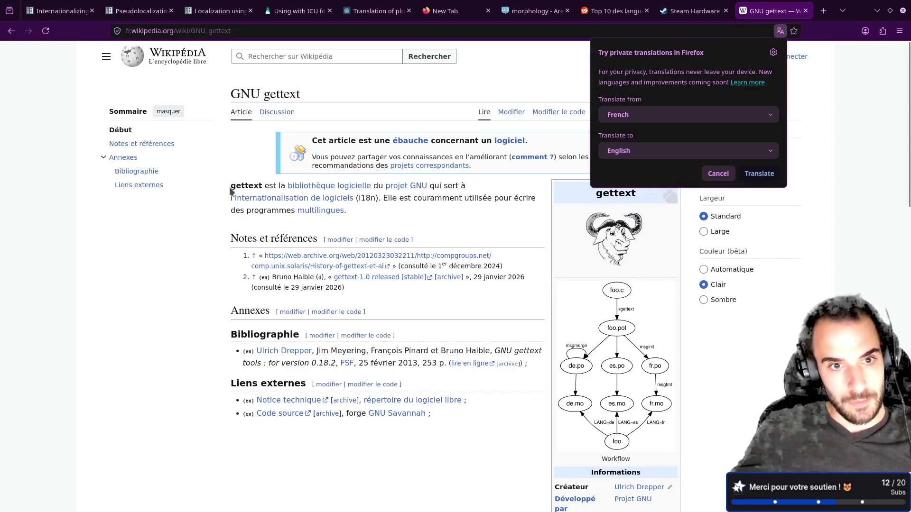
# Dismiss the translation offer, read the GNU gettext introduction, then start a 'gettext po' search in a new tab.
pyautogui.click(780, 31)
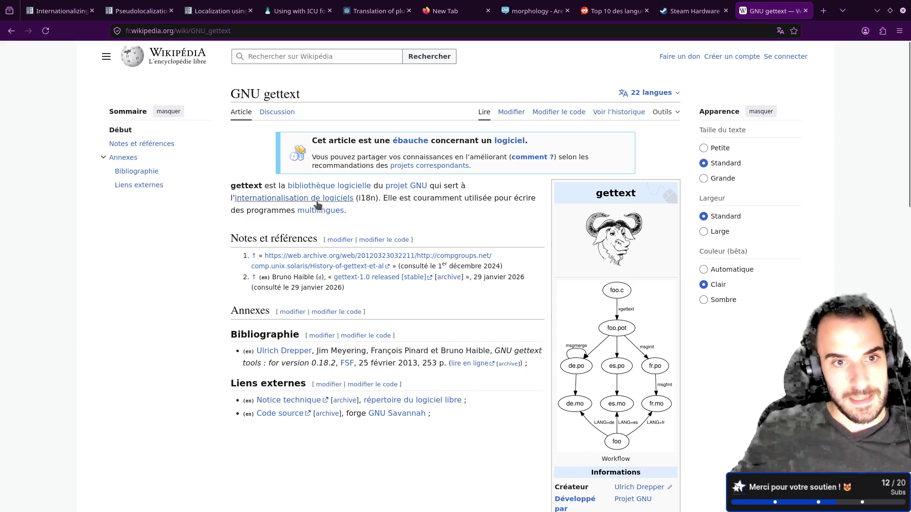
pyautogui.moveTo(289, 201)
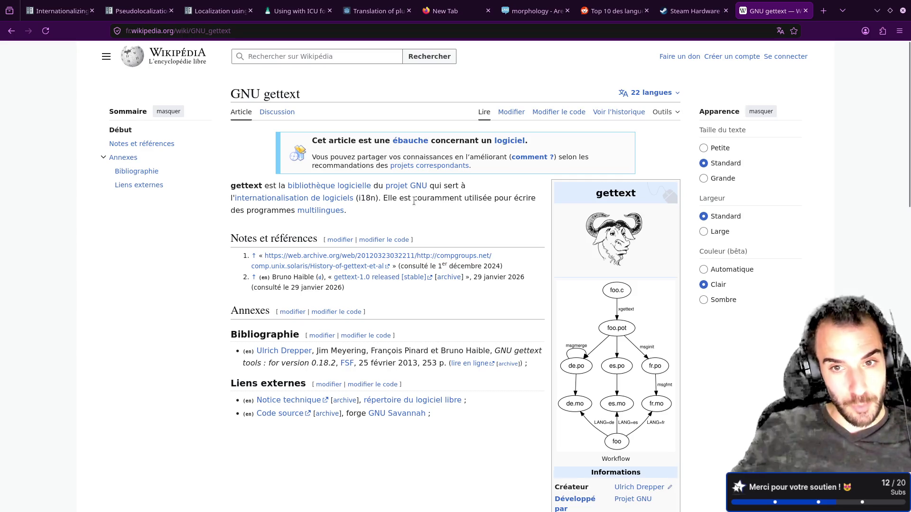
pyautogui.moveTo(242, 211); pyautogui.dragTo(419, 216)
pyautogui.click(419, 215)
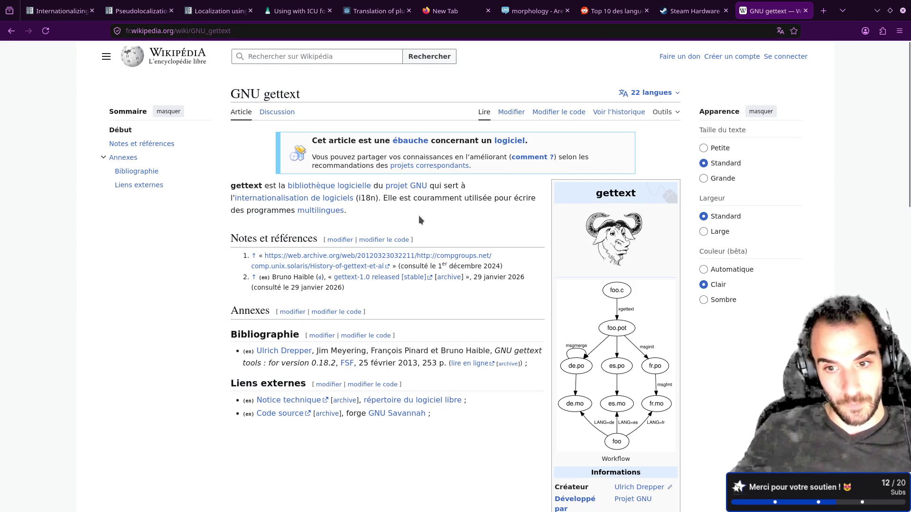
pyautogui.scroll(-2, 420, 215)
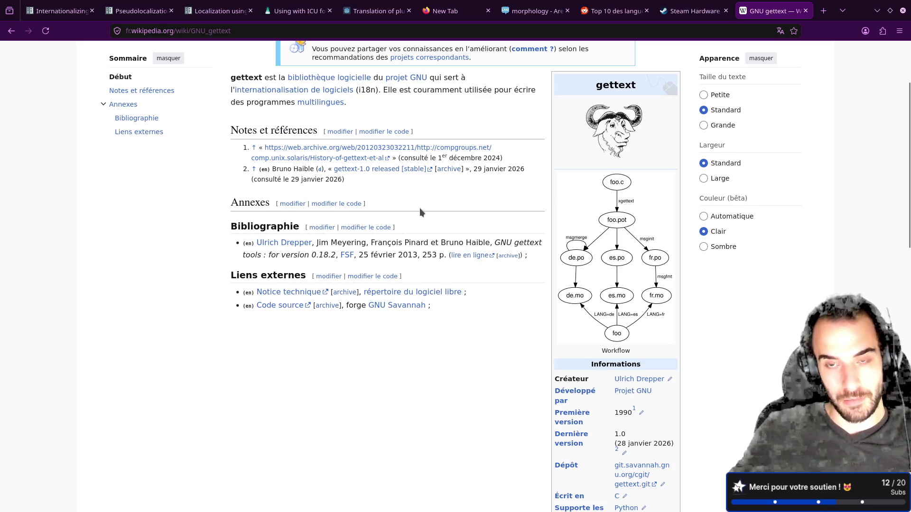
pyautogui.scroll(2, 421, 206)
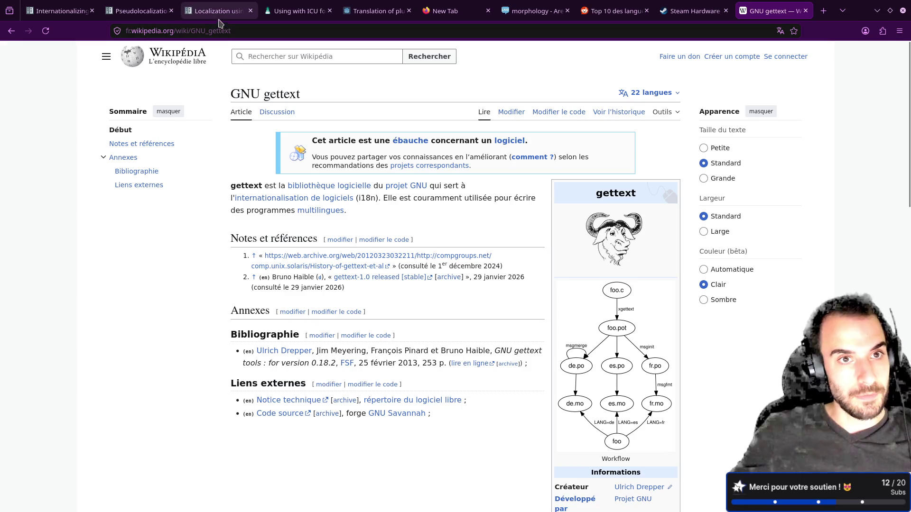
pyautogui.click(823, 11)
pyautogui.write('ge')
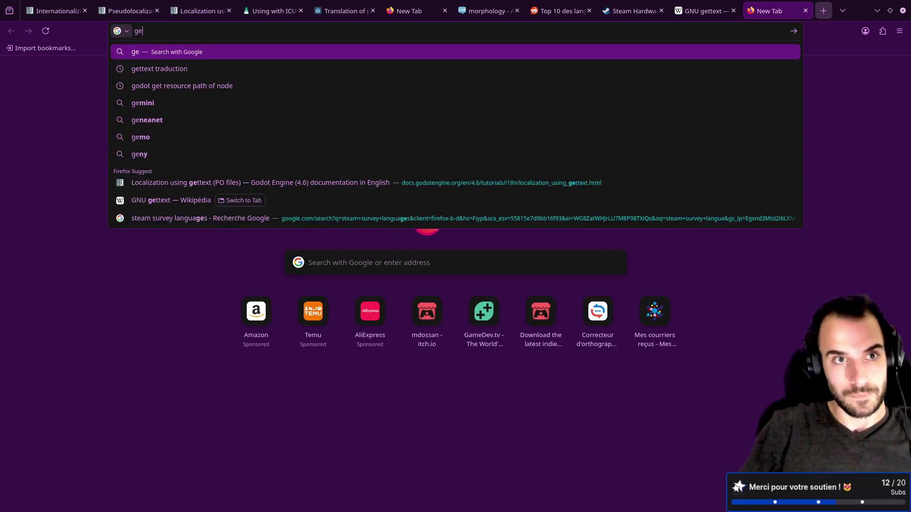
pyautogui.write('ttext po')
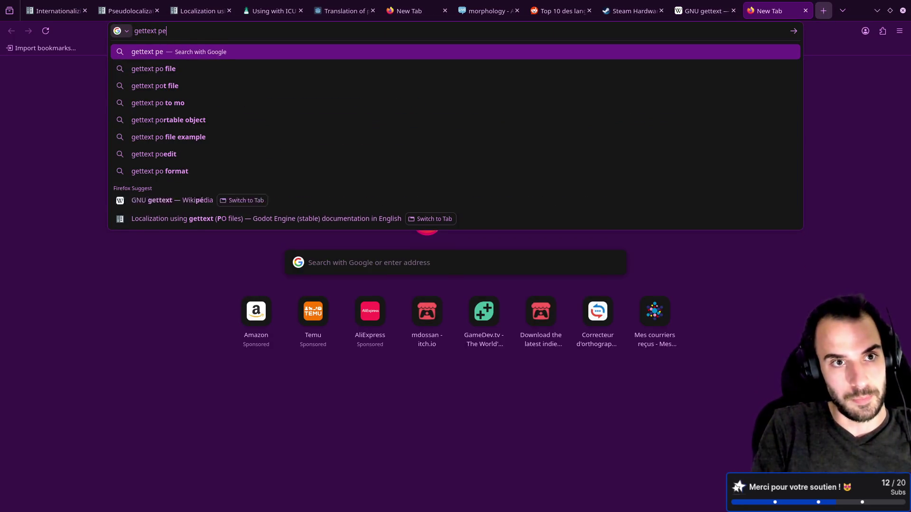
# Refine the Google search to 'gettext po file edit' and follow the Poedit result.
pyautogui.click(260, 69)
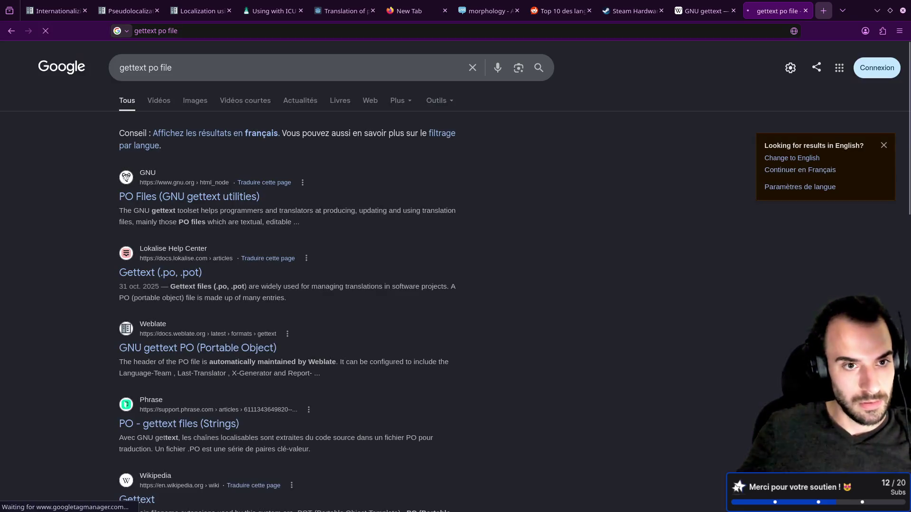
pyautogui.click(260, 71)
pyautogui.write('edit')
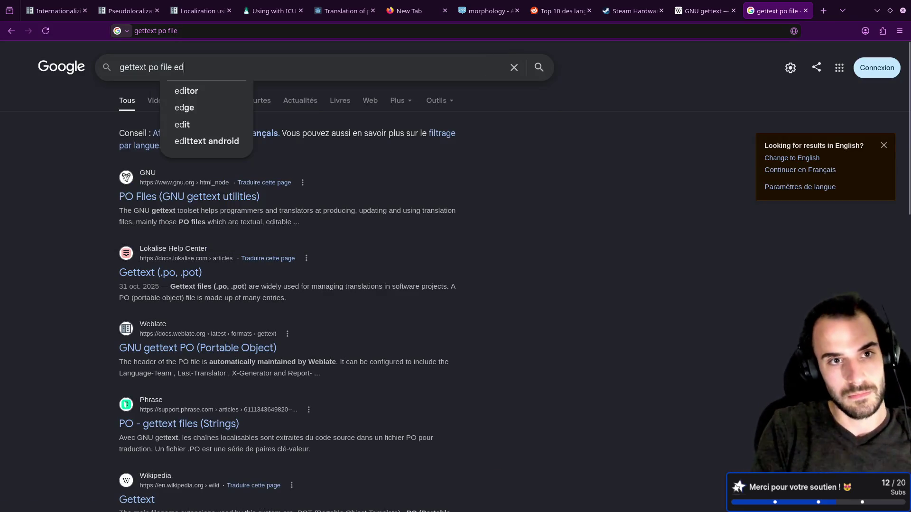
pyautogui.press('Return')
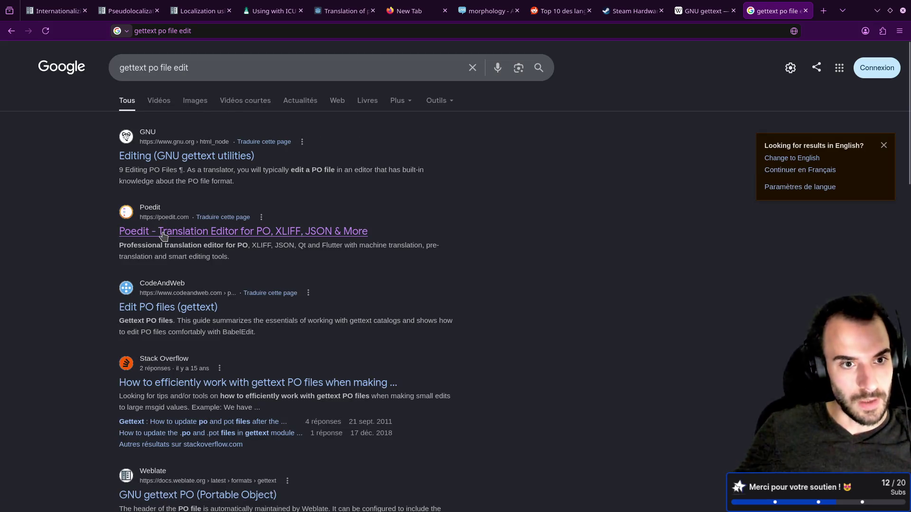
pyautogui.click(157, 230)
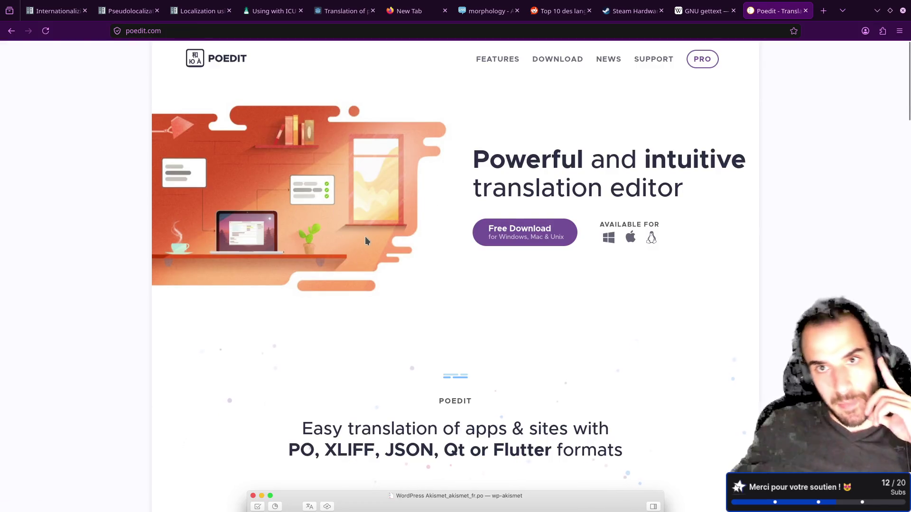
# Scroll the Poedit homepage down to the footer and back up to 'Full gettext support'.
pyautogui.scroll(-9, 365, 237)
pyautogui.scroll(1, 373, 238)
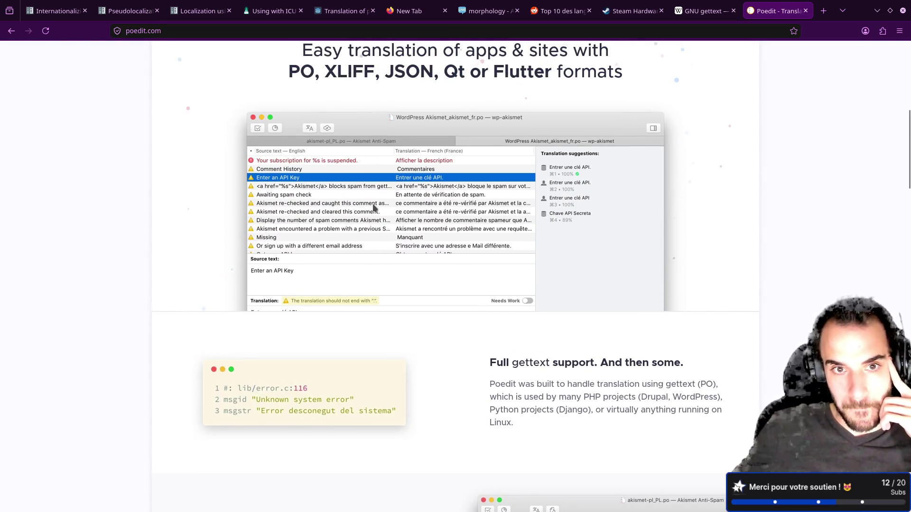
pyautogui.scroll(-10, 356, 228)
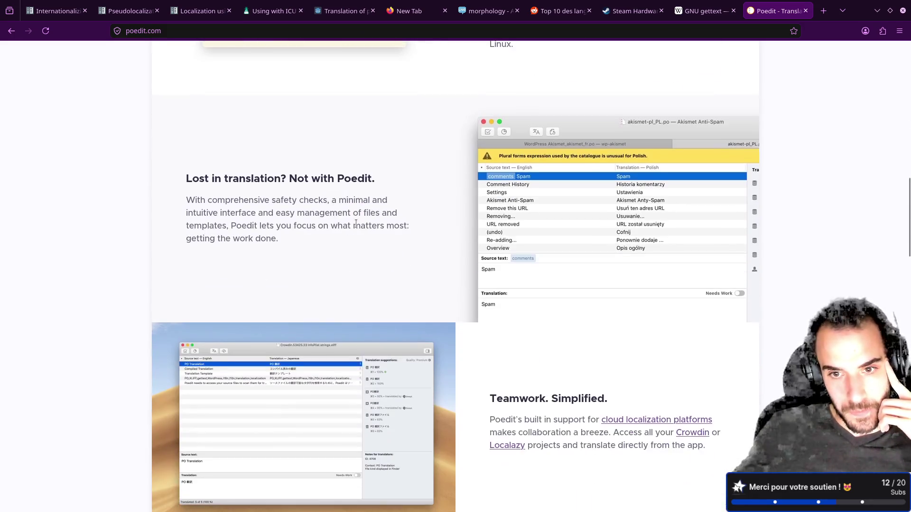
pyautogui.scroll(3, 356, 227)
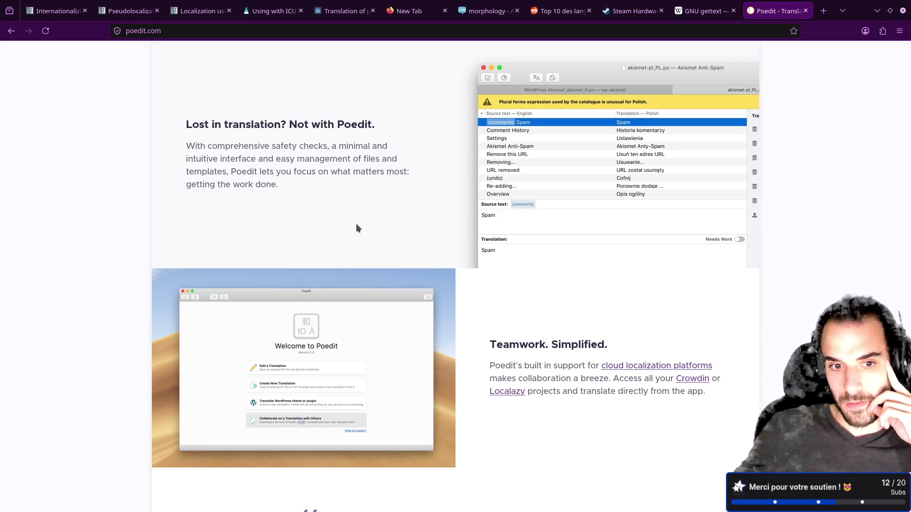
pyautogui.scroll(-2, 356, 224)
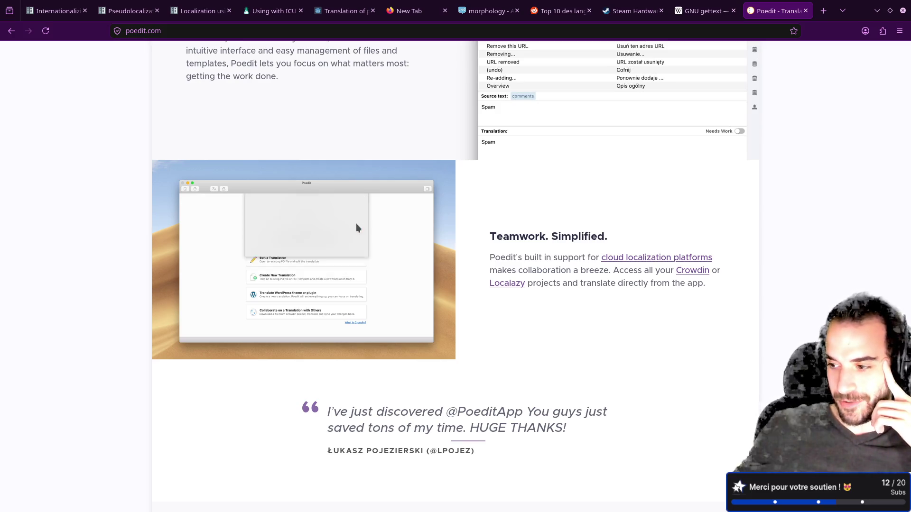
pyautogui.scroll(-6, 356, 224)
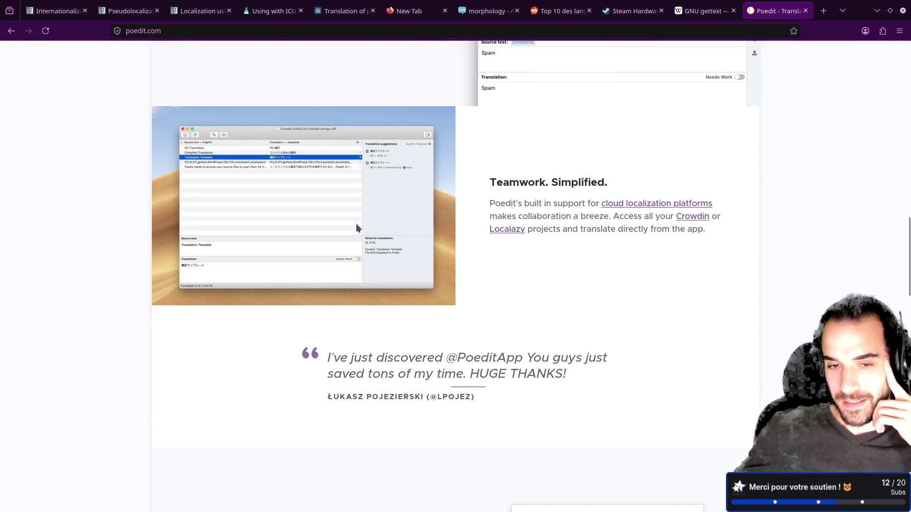
pyautogui.scroll(-5, 357, 224)
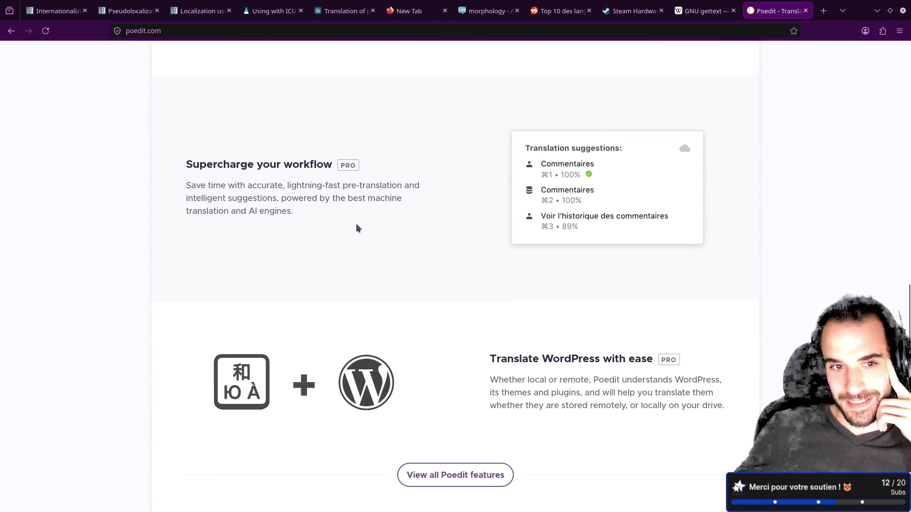
pyautogui.scroll(-10, 356, 227)
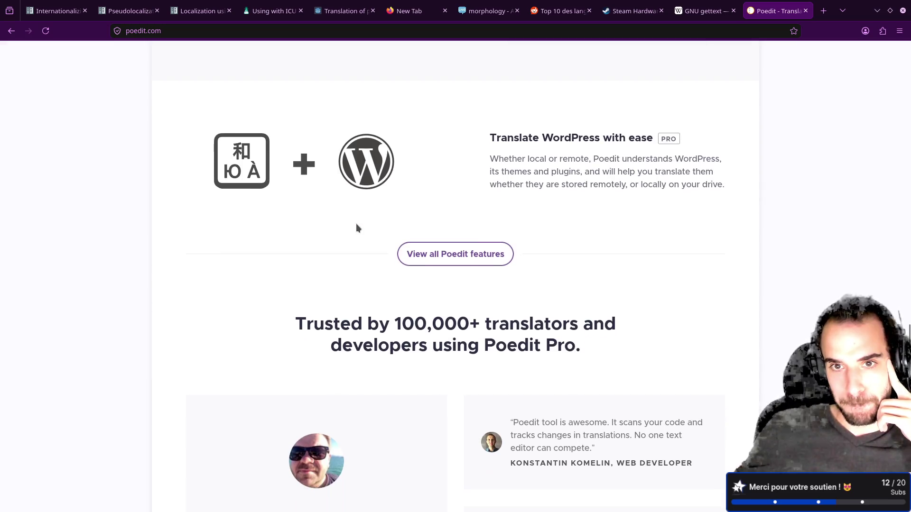
pyautogui.scroll(-4, 357, 228)
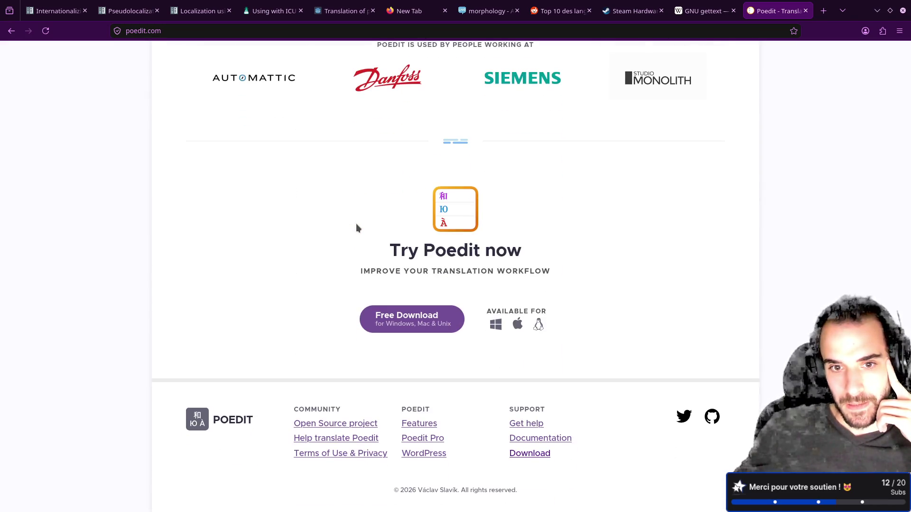
pyautogui.scroll(6, 357, 228)
pyautogui.scroll(15, 357, 229)
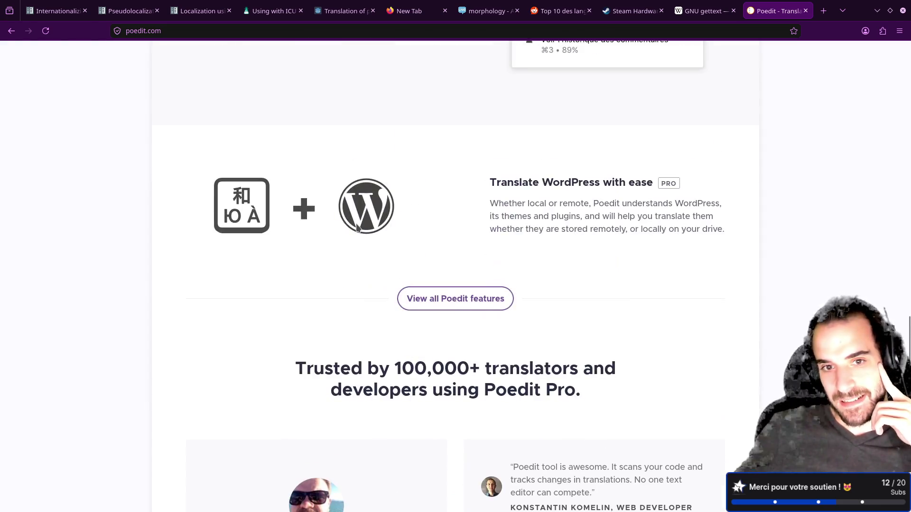
pyautogui.scroll(2, 357, 228)
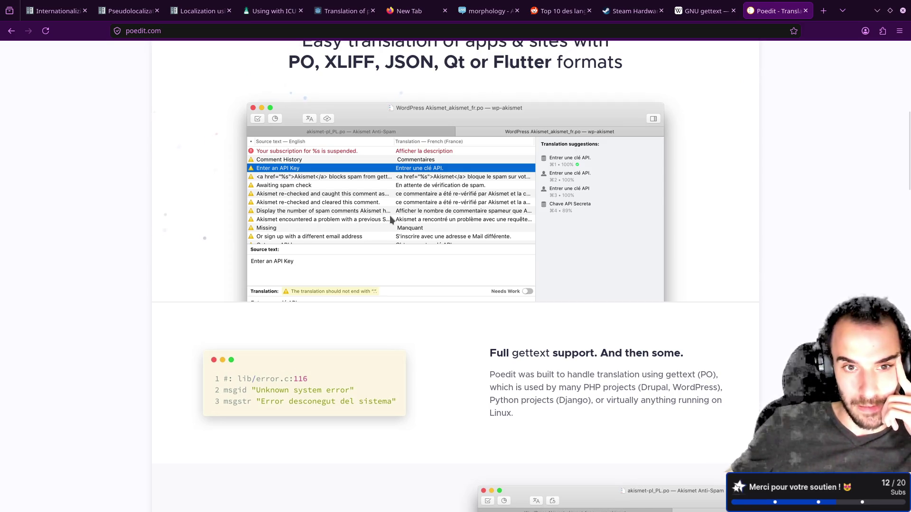
pyautogui.scroll(5, 395, 219)
pyautogui.scroll(2, 395, 220)
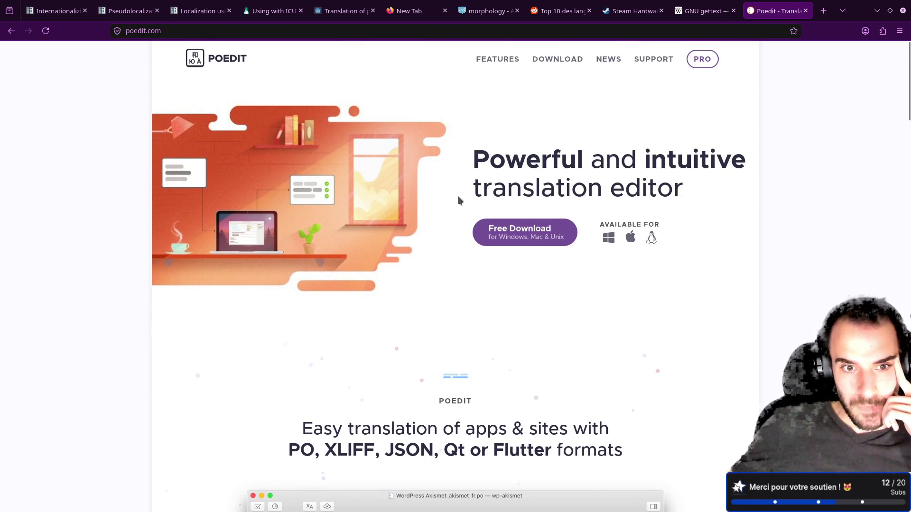
pyautogui.scroll(-3, 420, 218)
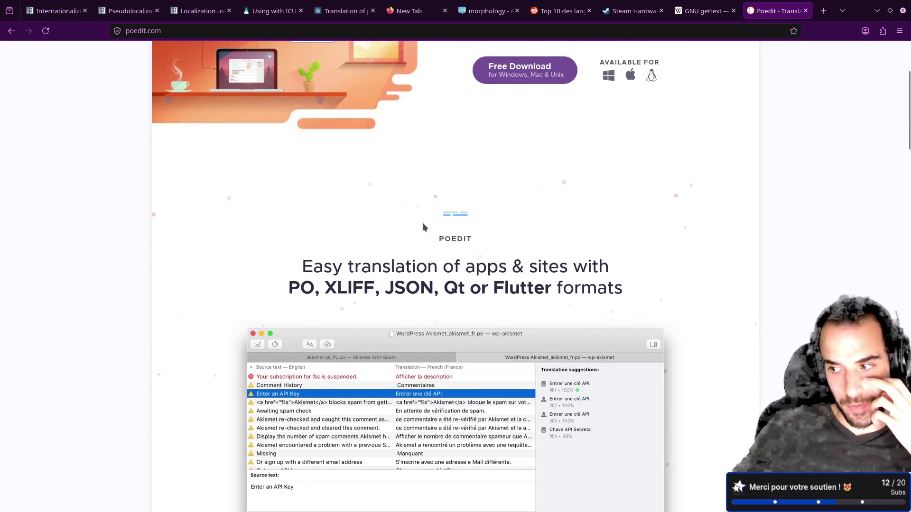
pyautogui.scroll(-8, 422, 222)
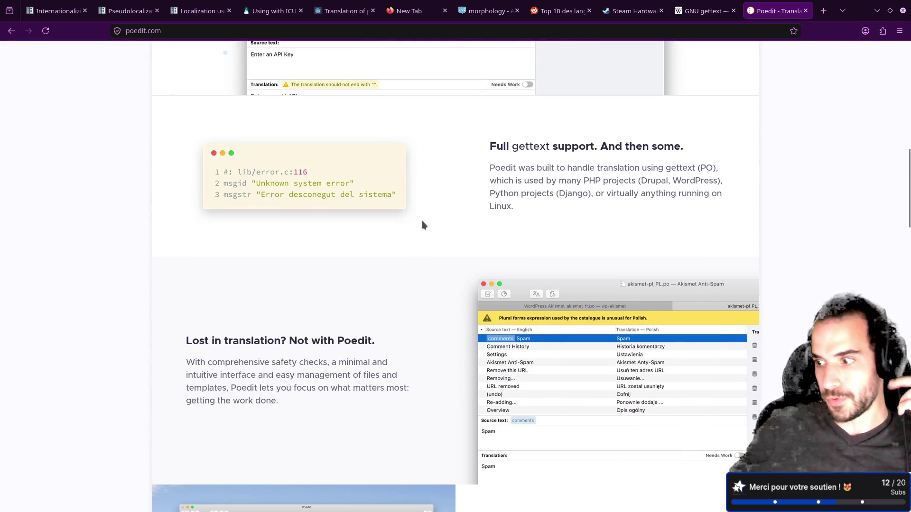
pyautogui.scroll(-4, 590, 281)
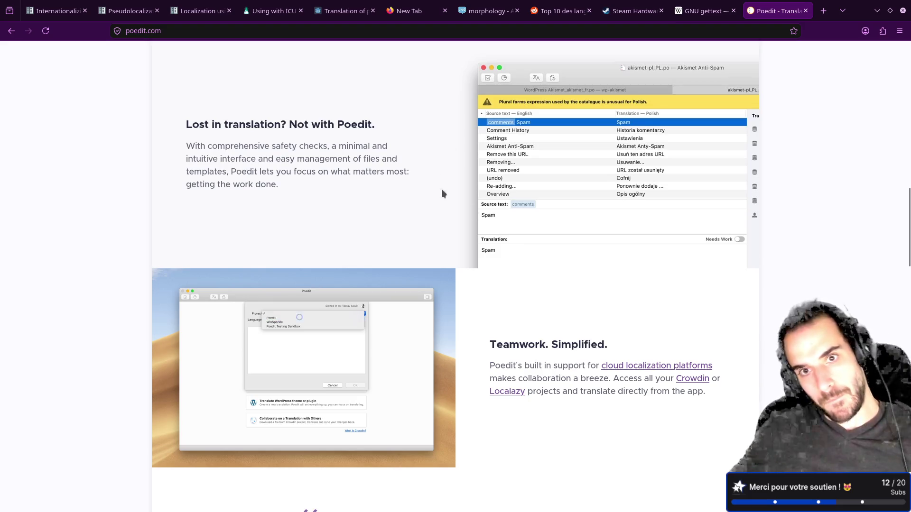
pyautogui.scroll(-4, 458, 263)
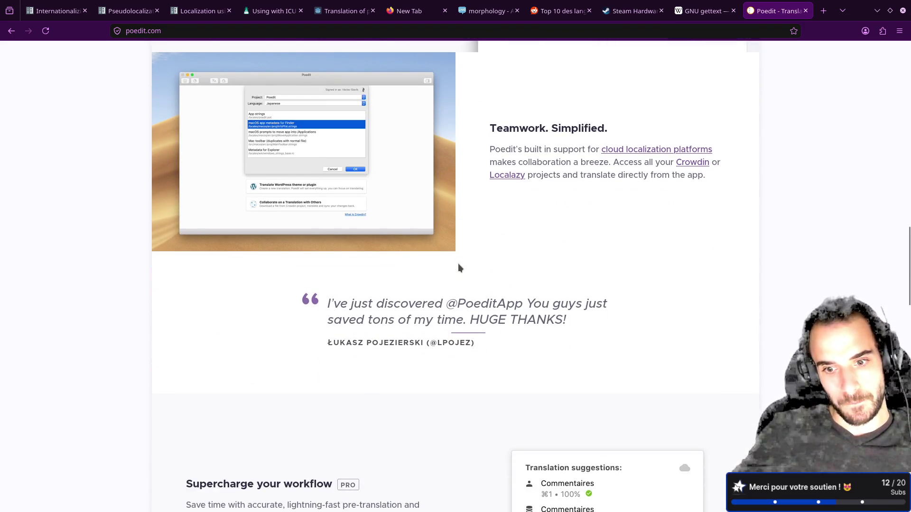
# Review fr.po's header and the '%d apple' plural entry (pomme / pommes) in Neovim.
pyautogui.hotkey('ctrl', 'alt', 'Left')
pyautogui.press('k')
pyautogui.press('k')
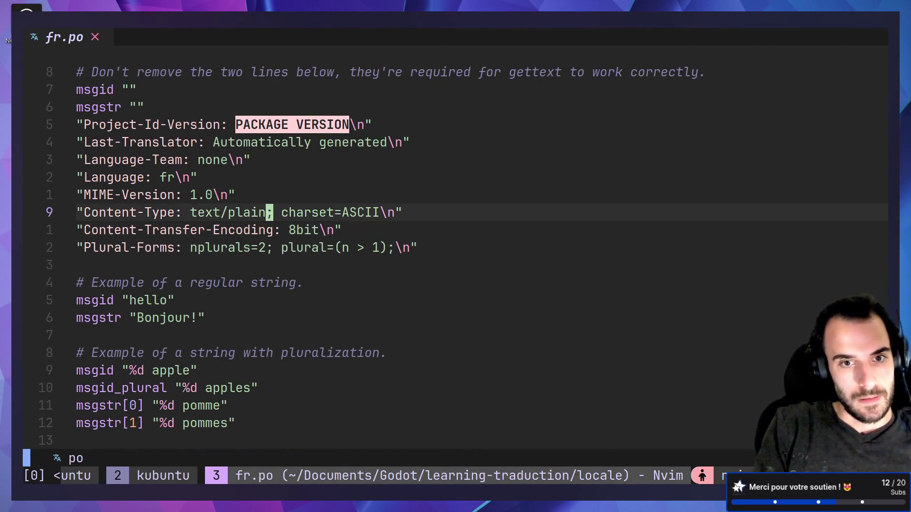
pyautogui.press('G')
pyautogui.press('g')
pyautogui.press('g')
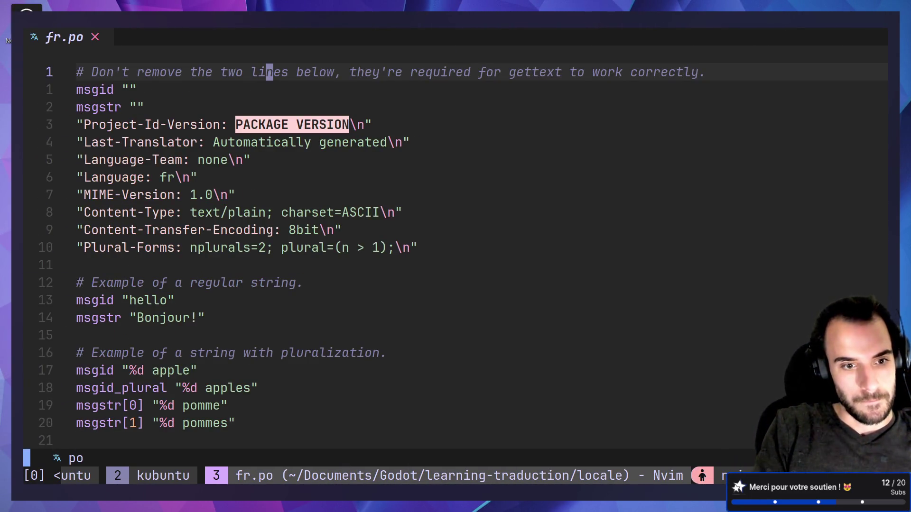
pyautogui.hotkey('ctrl', 'd')
pyautogui.press('j')
pyautogui.press('j')
pyautogui.press('j')
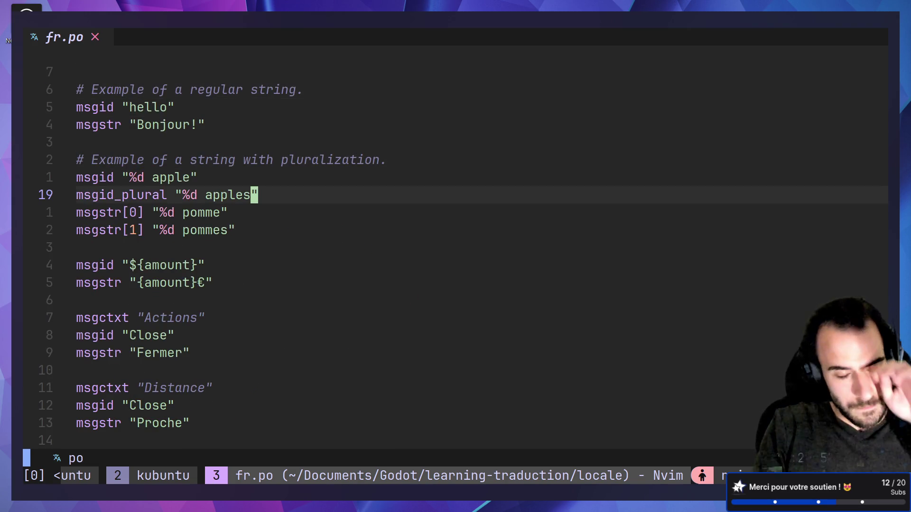
pyautogui.press('j')
pyautogui.press('j')
pyautogui.press('j')
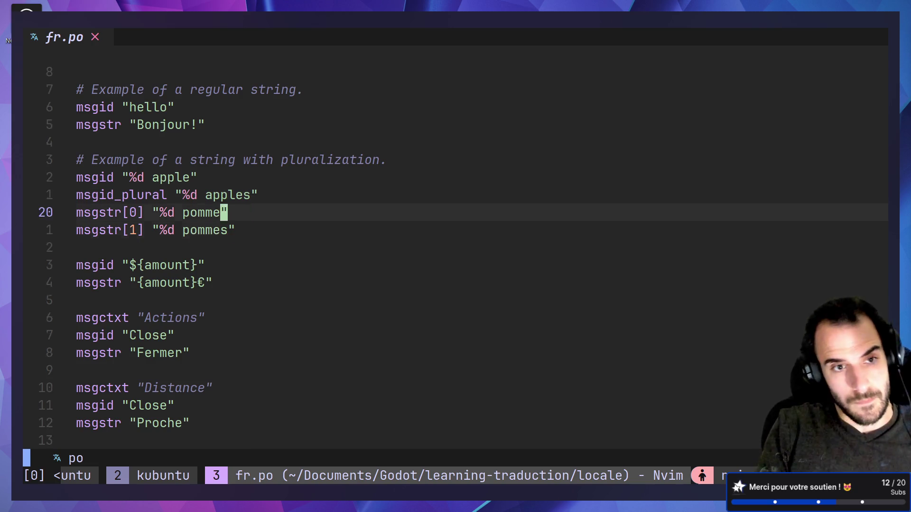
pyautogui.hotkey('alt', 'Tab')
pyautogui.click(823, 11)
# Search 'gettext multi plurals' and read the GNU gettext manual's Plural forms page.
pyautogui.write('gettext m')
pyautogui.write('ulti')
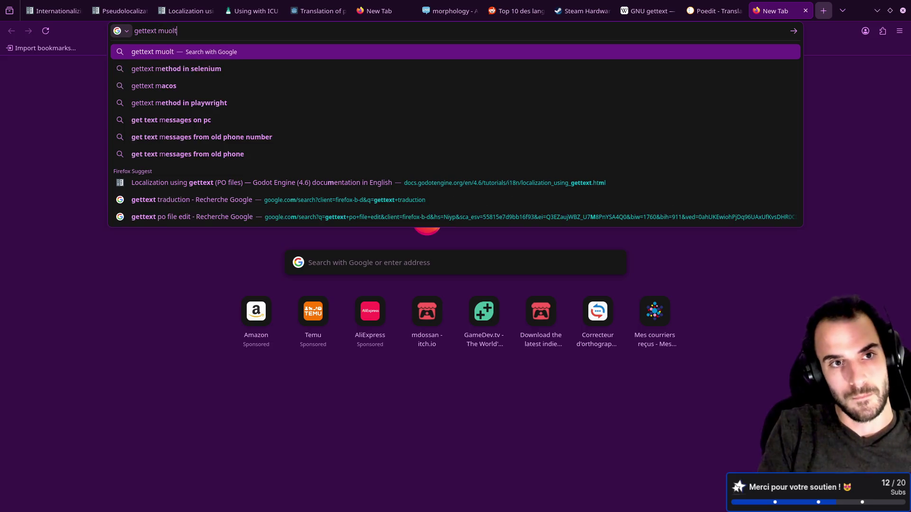
pyautogui.write(' plurals')
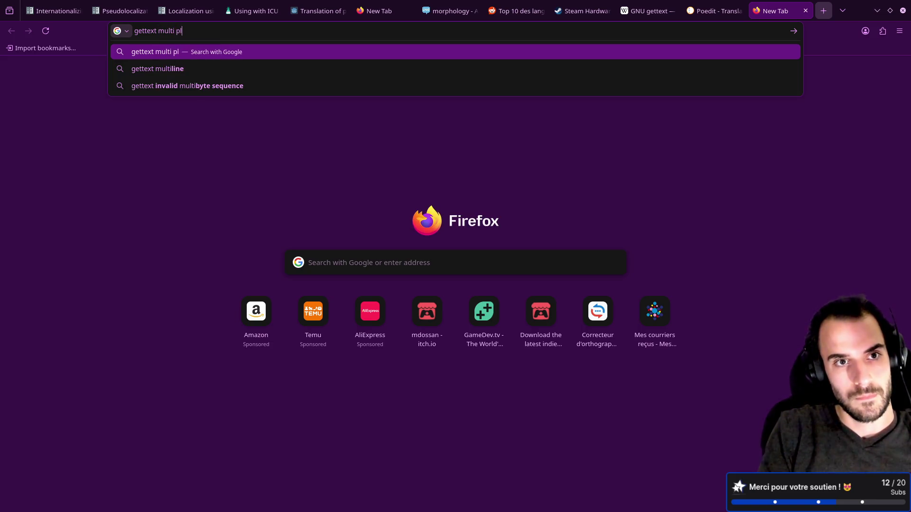
pyautogui.press('Return')
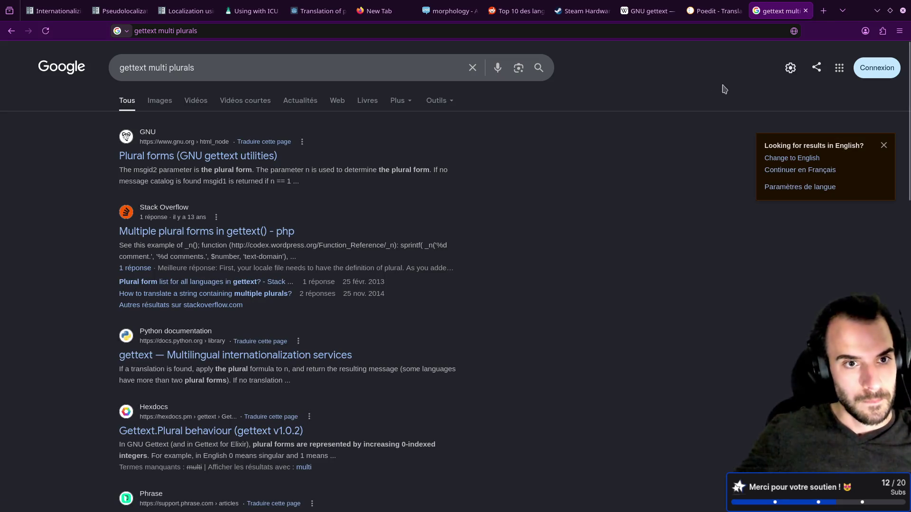
pyautogui.click(227, 160)
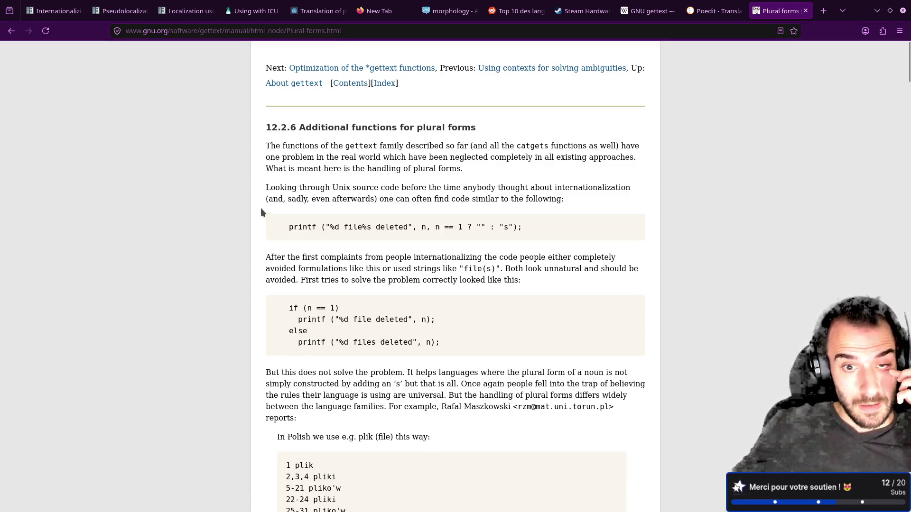
pyautogui.scroll(-10, 261, 209)
pyautogui.scroll(-9, 262, 211)
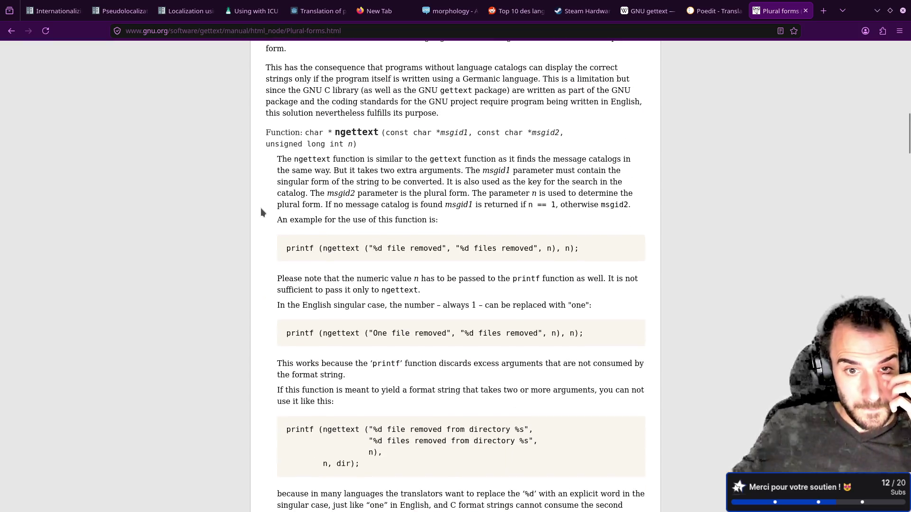
pyautogui.scroll(-3, 264, 212)
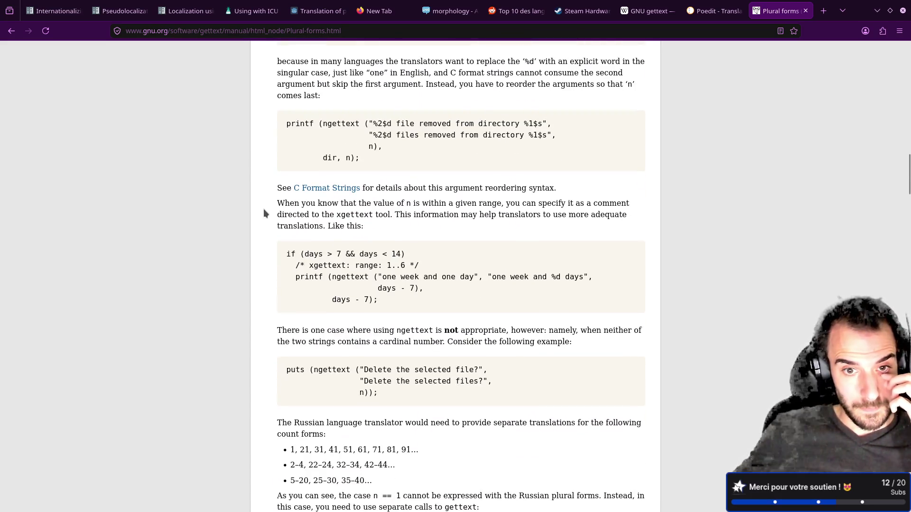
pyautogui.scroll(-5, 264, 209)
pyautogui.scroll(-7, 264, 209)
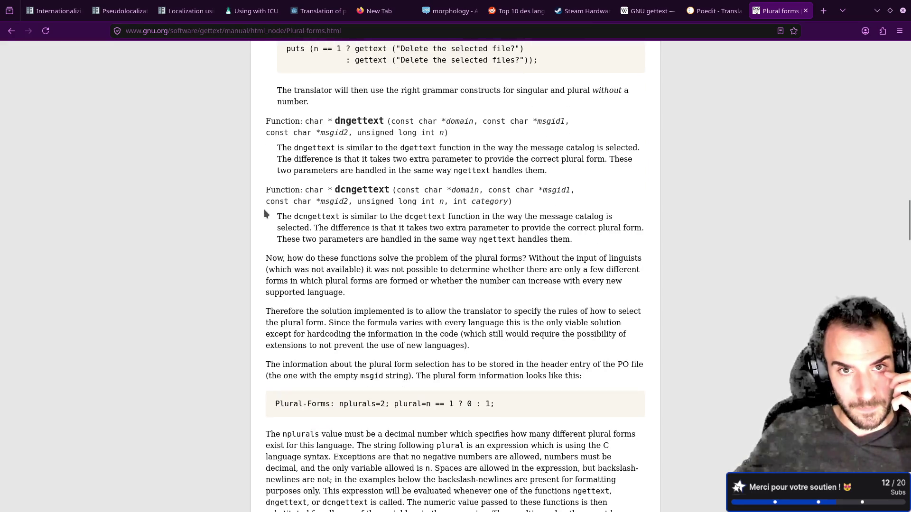
pyautogui.hotkey('alt', 'Left')
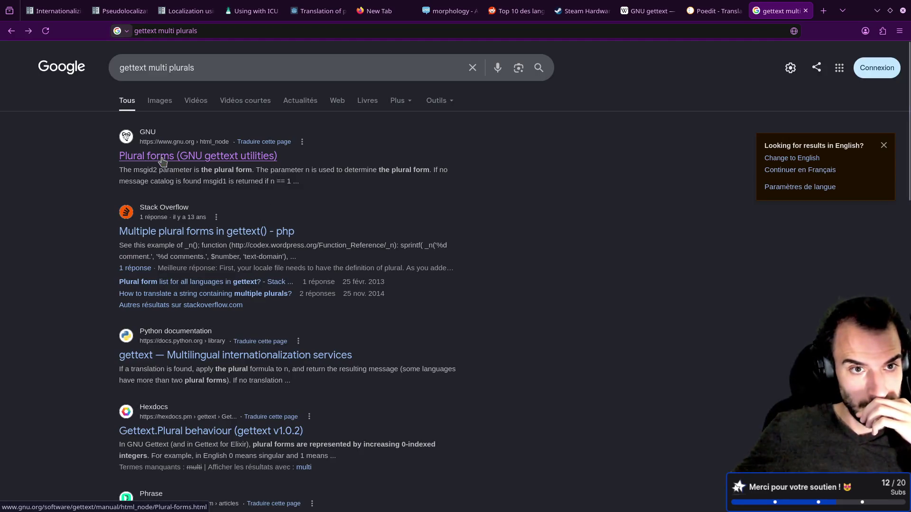
pyautogui.click(162, 162)
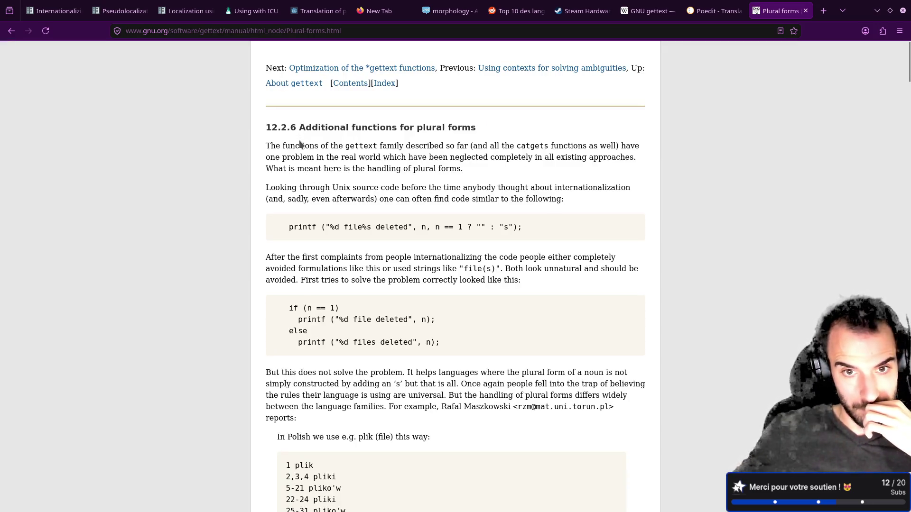
pyautogui.scroll(-8, 300, 164)
pyautogui.scroll(-9, 305, 175)
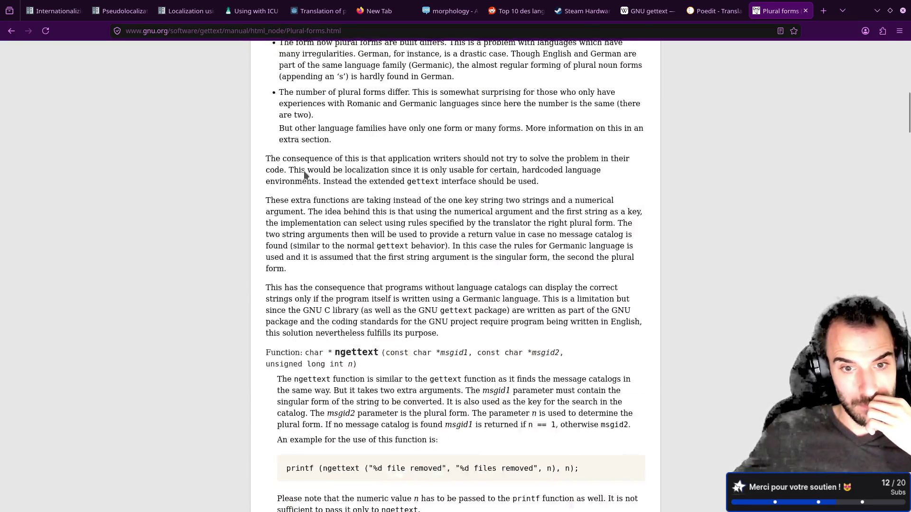
pyautogui.scroll(-15, 305, 175)
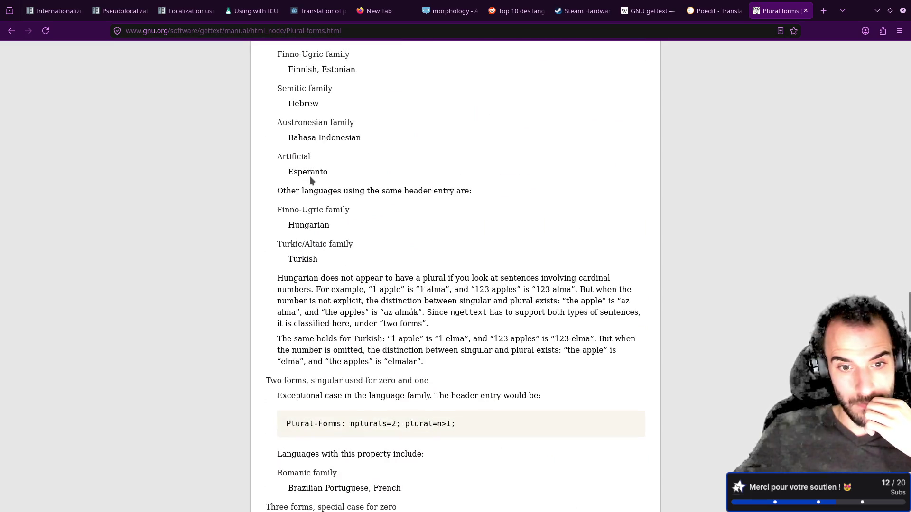
pyautogui.scroll(2, 309, 175)
pyautogui.scroll(-4, 309, 176)
pyautogui.scroll(12, 309, 175)
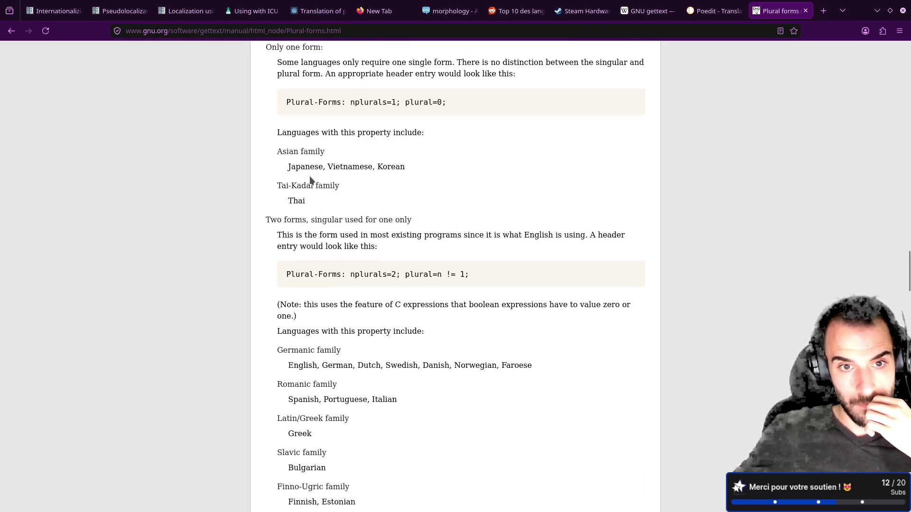
pyautogui.scroll(-2, 309, 175)
pyautogui.moveTo(350, 220); pyautogui.dragTo(437, 220)
pyautogui.click(441, 196)
pyautogui.scroll(4, 440, 195)
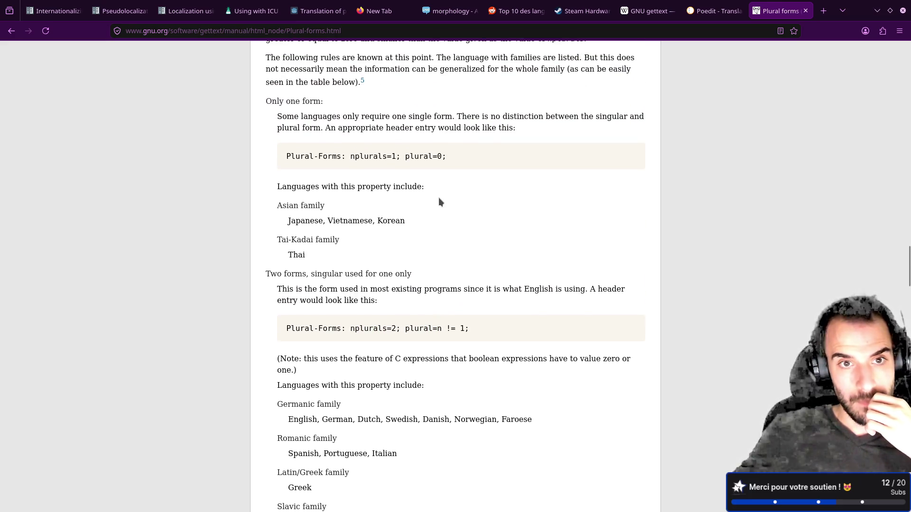
pyautogui.scroll(-4, 438, 198)
pyautogui.moveTo(282, 164); pyautogui.dragTo(409, 166)
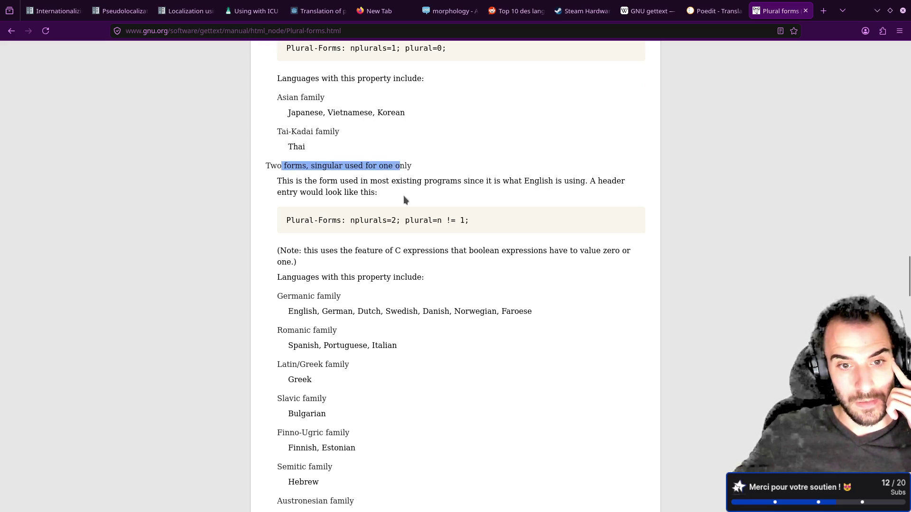
pyautogui.scroll(-16, 403, 197)
pyautogui.scroll(-6, 404, 203)
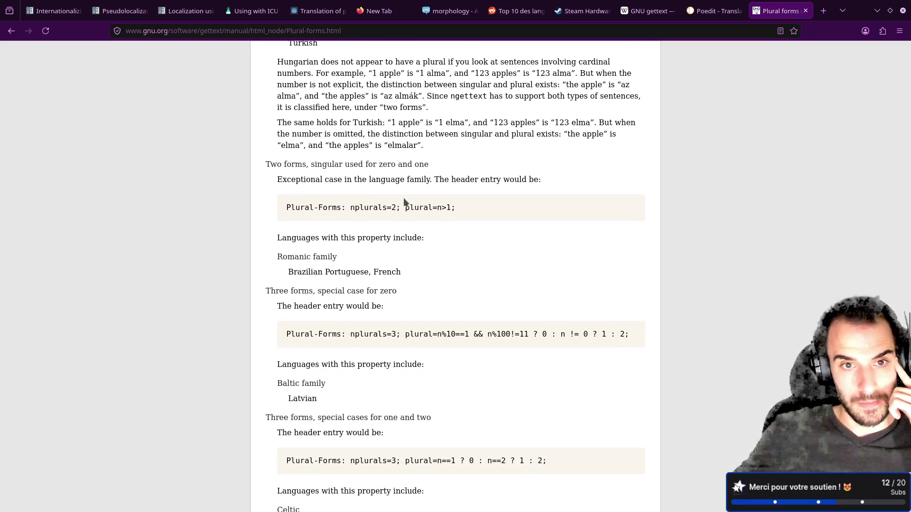
pyautogui.scroll(-6, 361, 202)
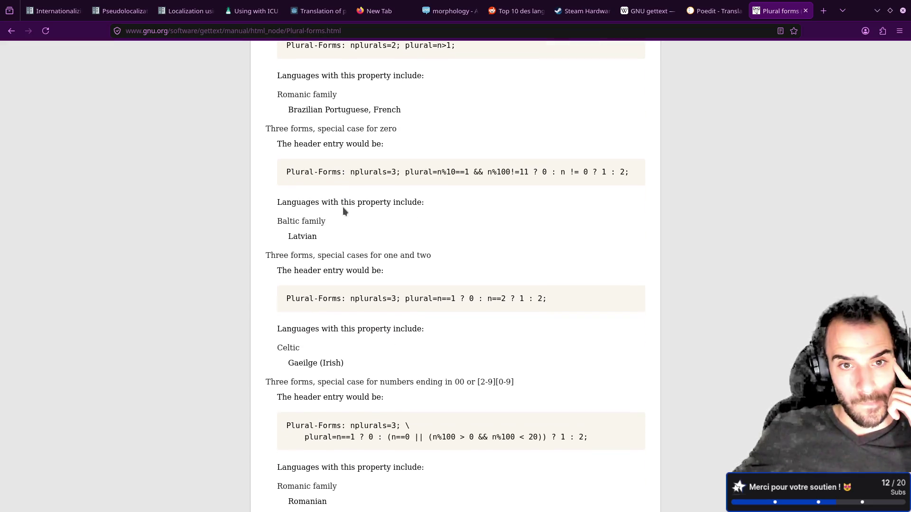
pyautogui.scroll(-2, 332, 198)
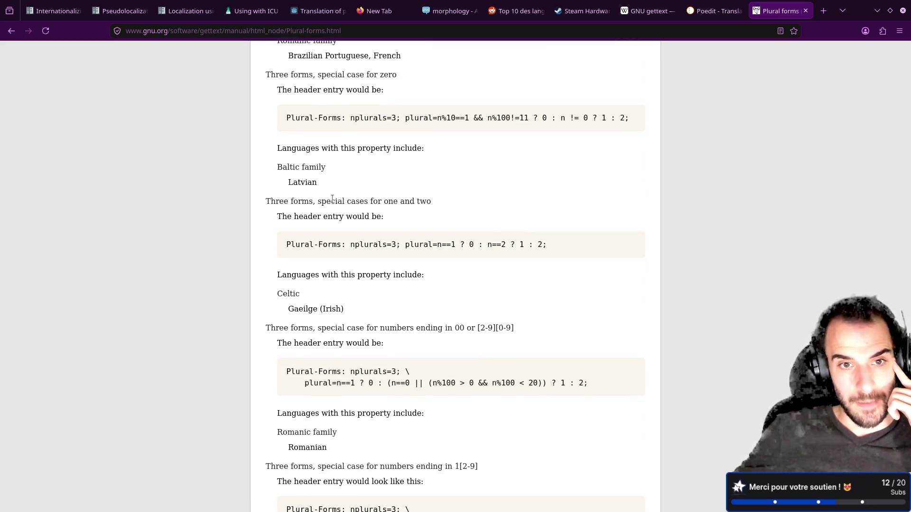
pyautogui.moveTo(266, 201); pyautogui.dragTo(392, 204)
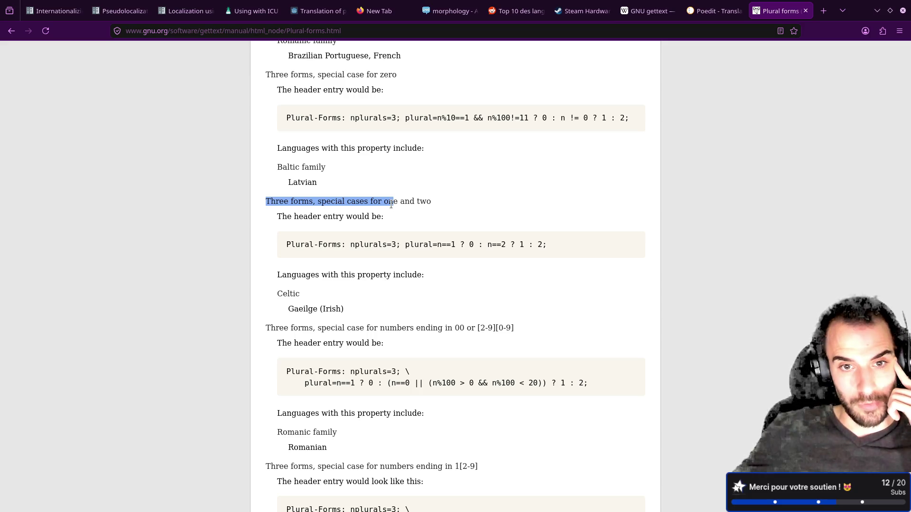
pyautogui.moveTo(352, 244); pyautogui.dragTo(403, 245)
pyautogui.click(408, 260)
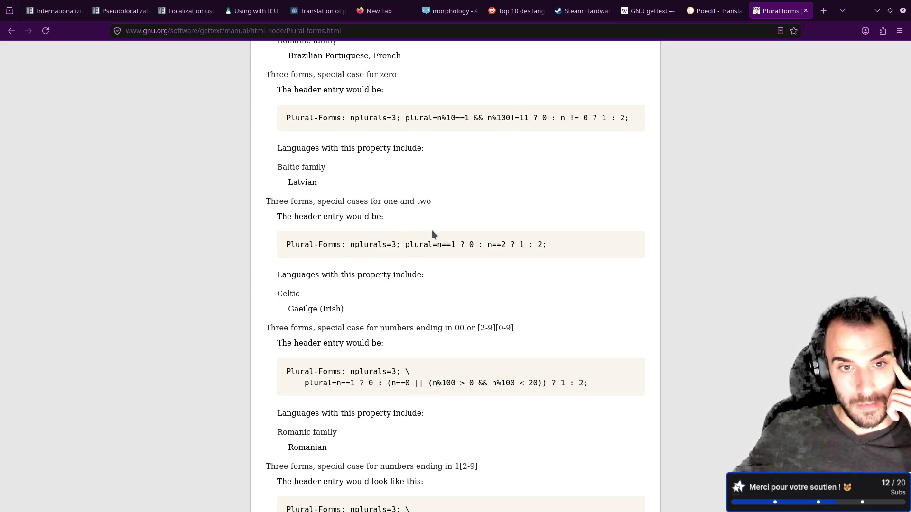
pyautogui.moveTo(300, 292); pyautogui.dragTo(321, 308)
pyautogui.click(322, 309)
pyautogui.scroll(-10, 334, 288)
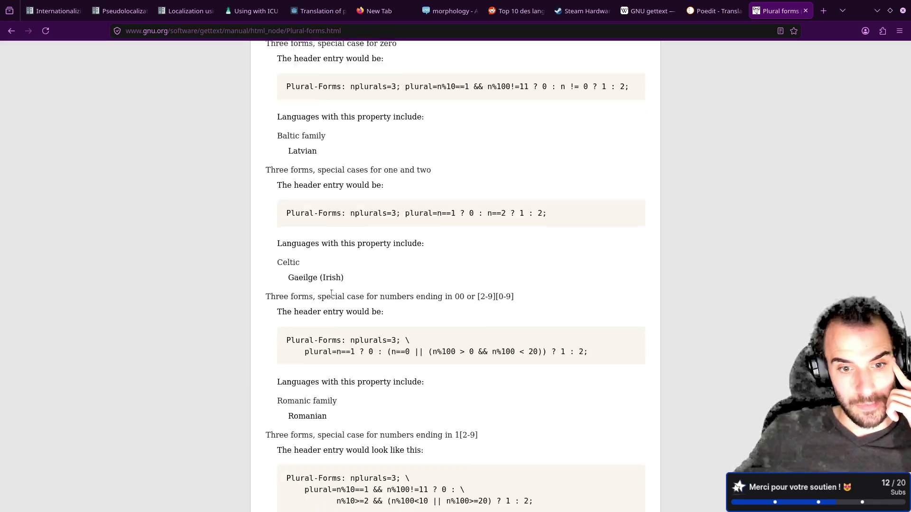
pyautogui.scroll(-5, 334, 288)
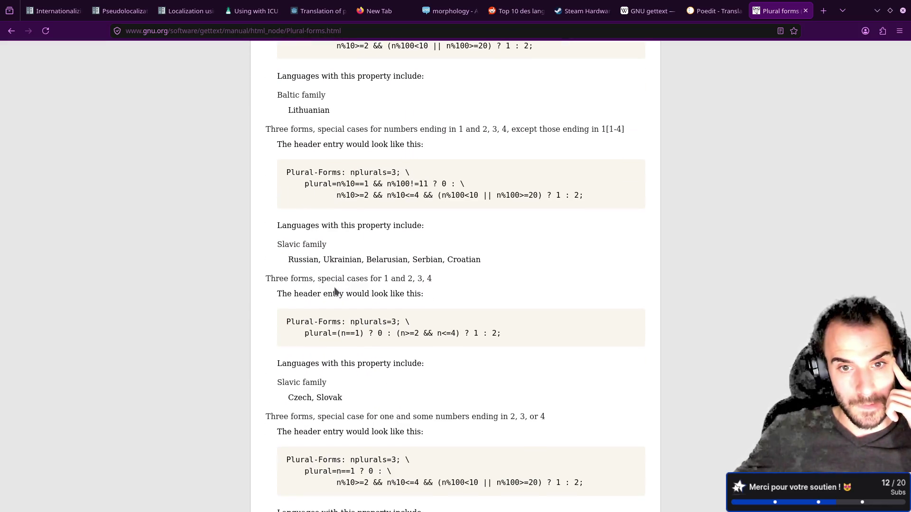
pyautogui.scroll(-10, 335, 291)
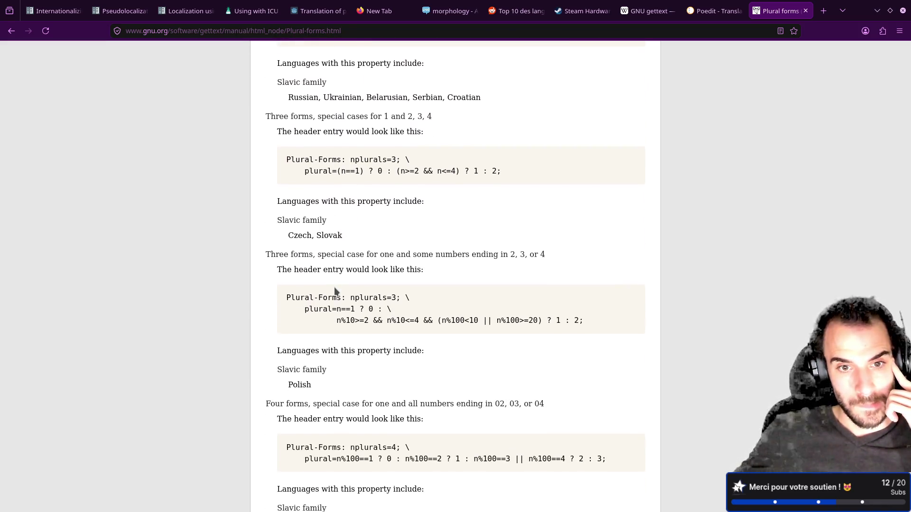
pyautogui.scroll(-8, 334, 287)
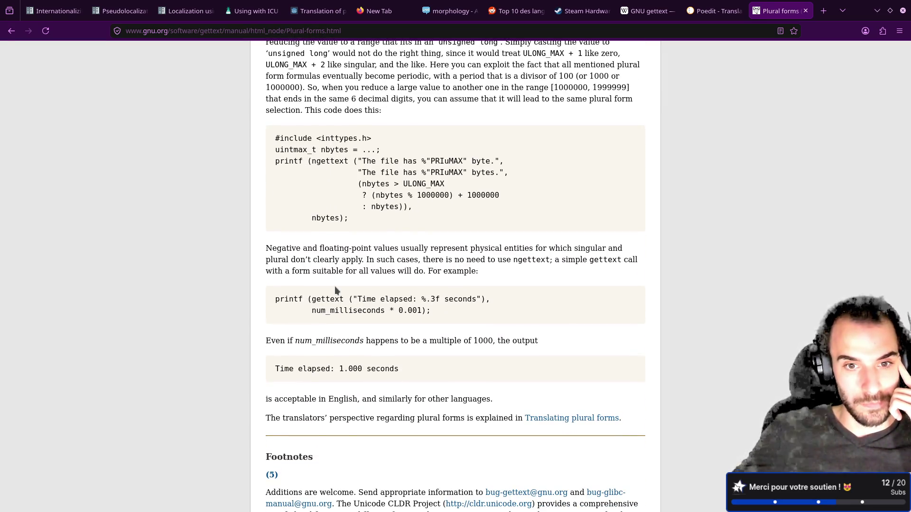
pyautogui.scroll(-3, 335, 288)
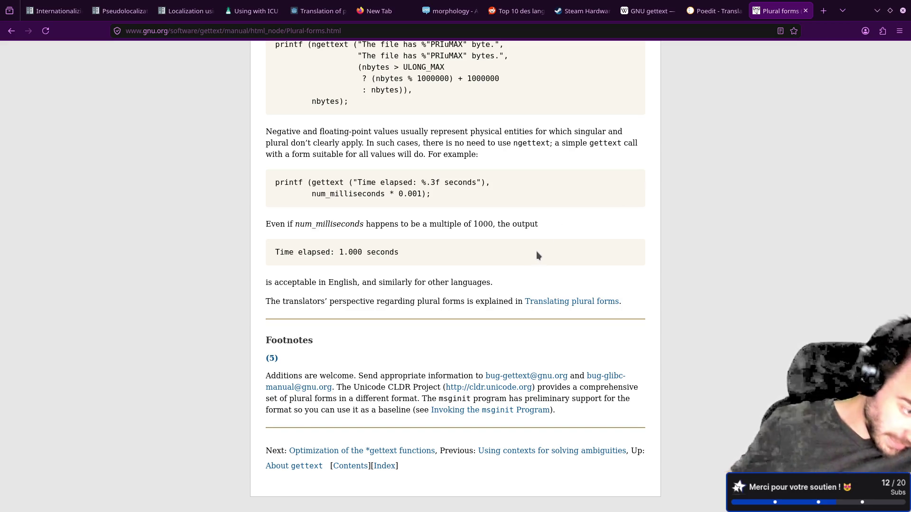
pyautogui.scroll(20, 538, 256)
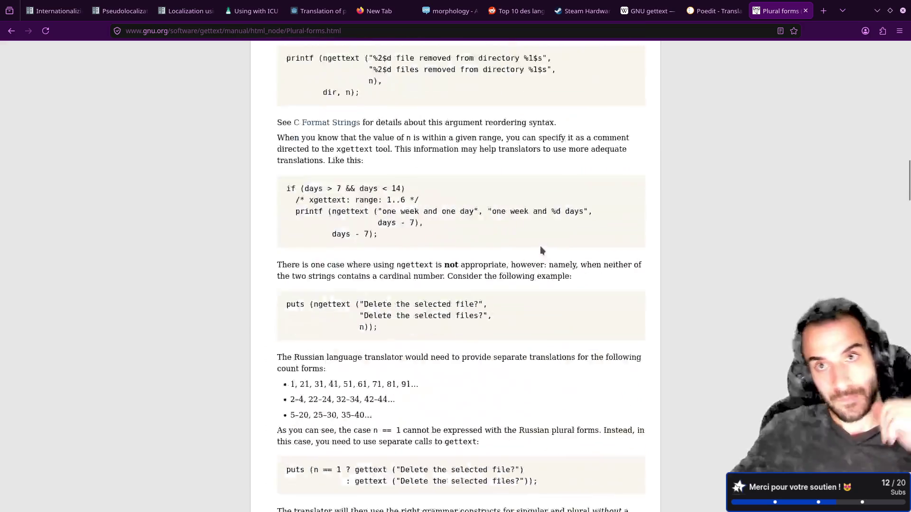
pyautogui.scroll(15, 541, 246)
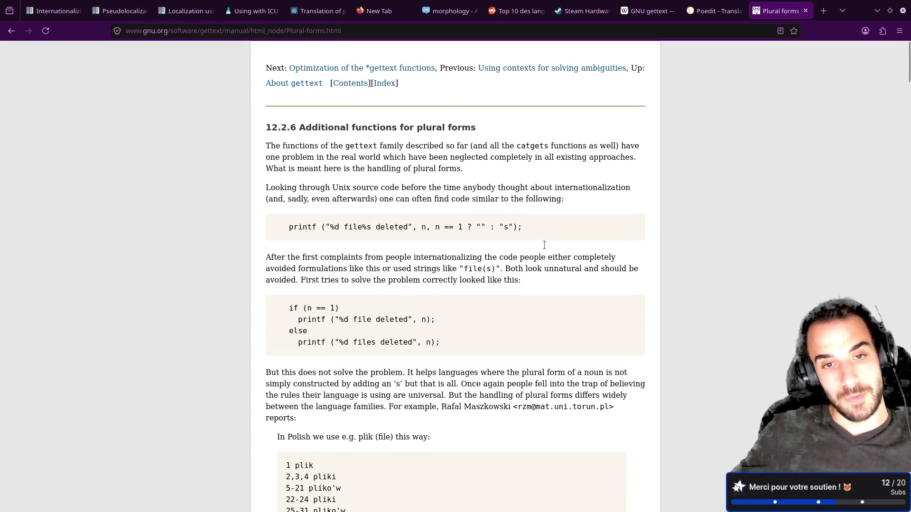
# Switch to the Godot editor's desktop, bring it in front of the running game, and select Node2D.
pyautogui.hotkey('ctrl', 'F1')
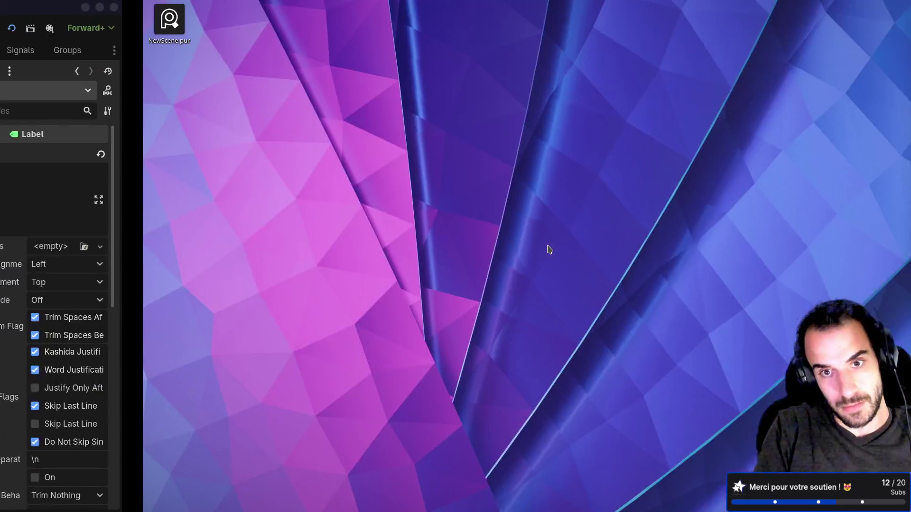
pyautogui.hotkey('ctrl', 'F2')
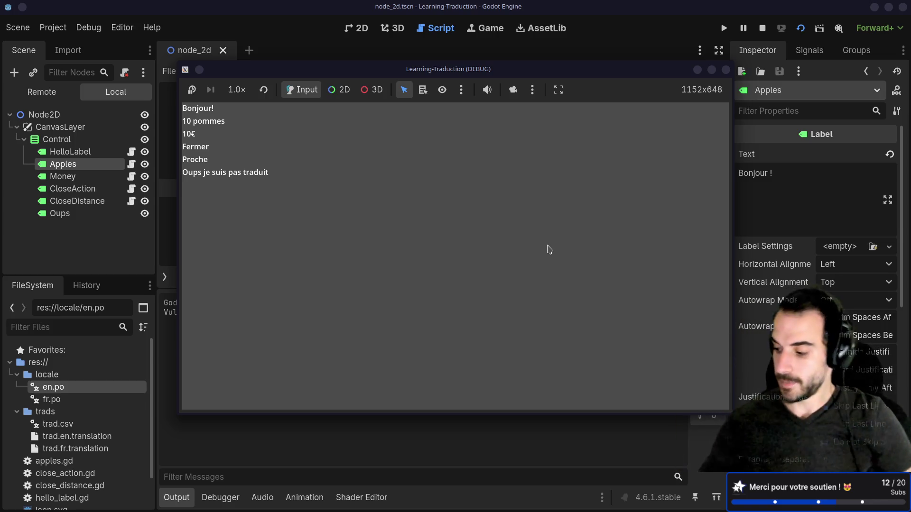
pyautogui.click(79, 245)
pyautogui.click(76, 116)
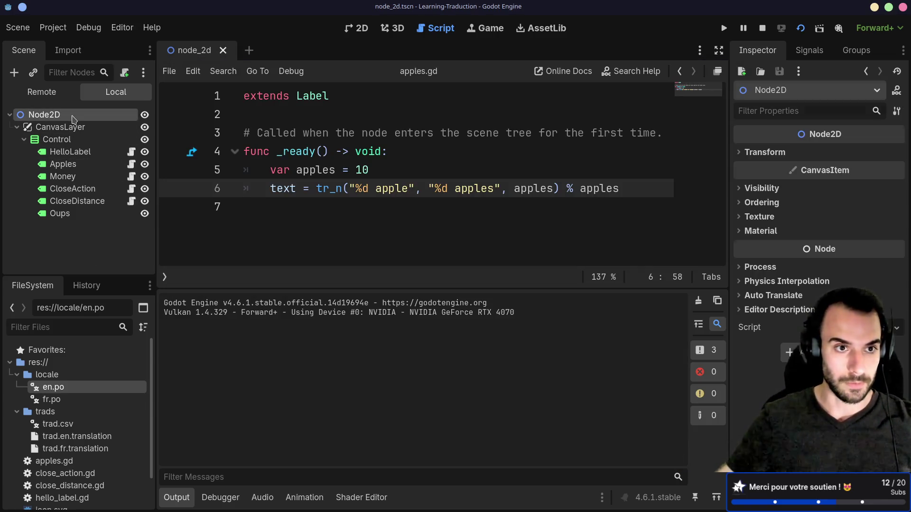
# Open Create New Node for Node2D, filter by 'animation', and compare AnimationTree and AnimationPlayer descriptions.
pyautogui.hotkey('ctrl', 'a')
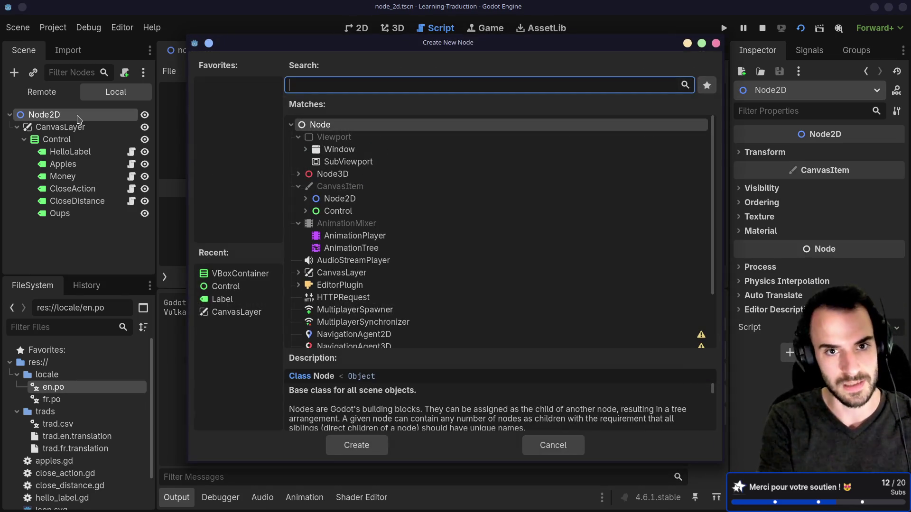
pyautogui.write('animation')
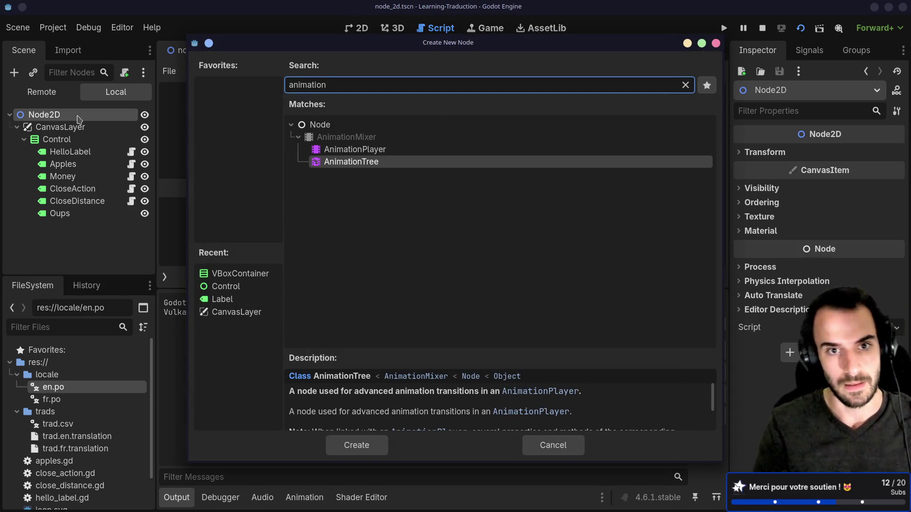
pyautogui.click(361, 161)
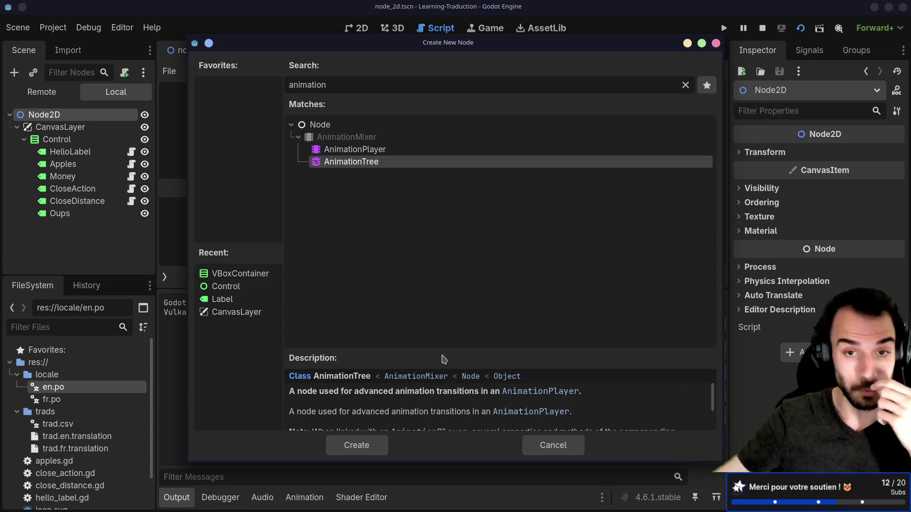
pyautogui.click(380, 152)
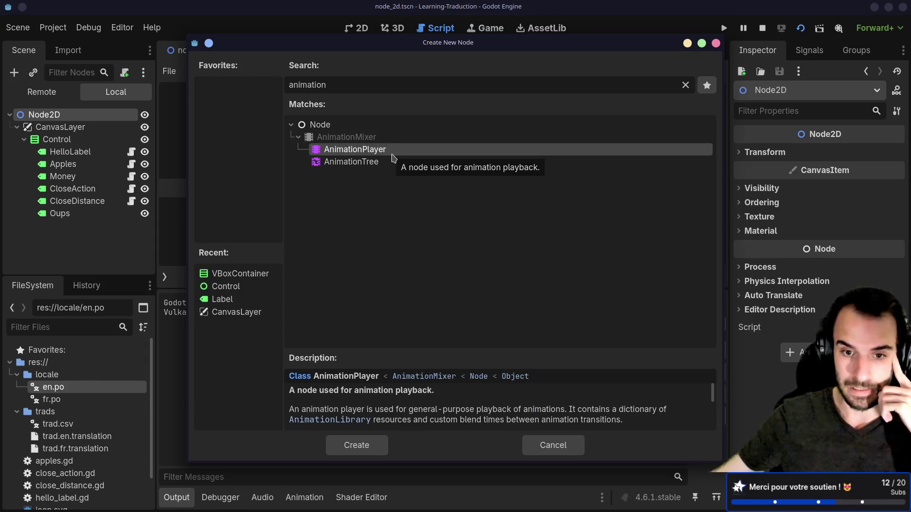
pyautogui.click(395, 162)
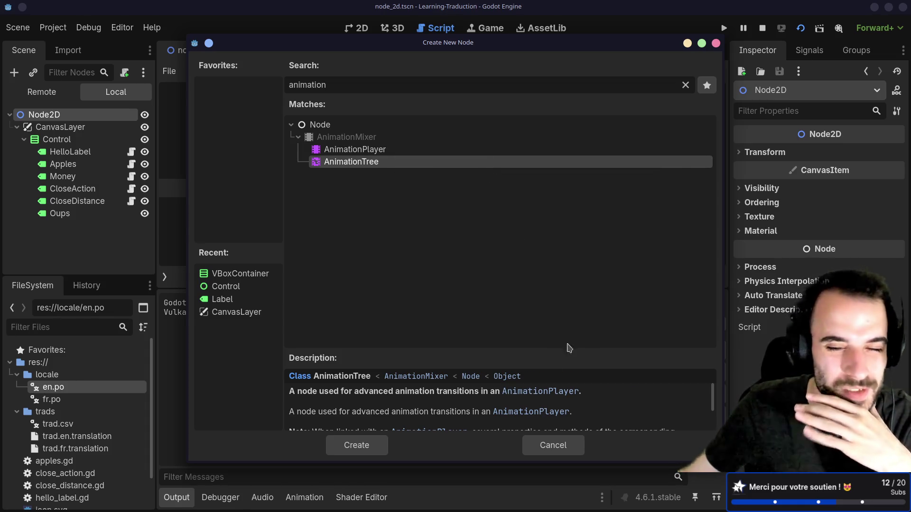
# Close the Create New Node dialog without adding any node.
pyautogui.click(716, 44)
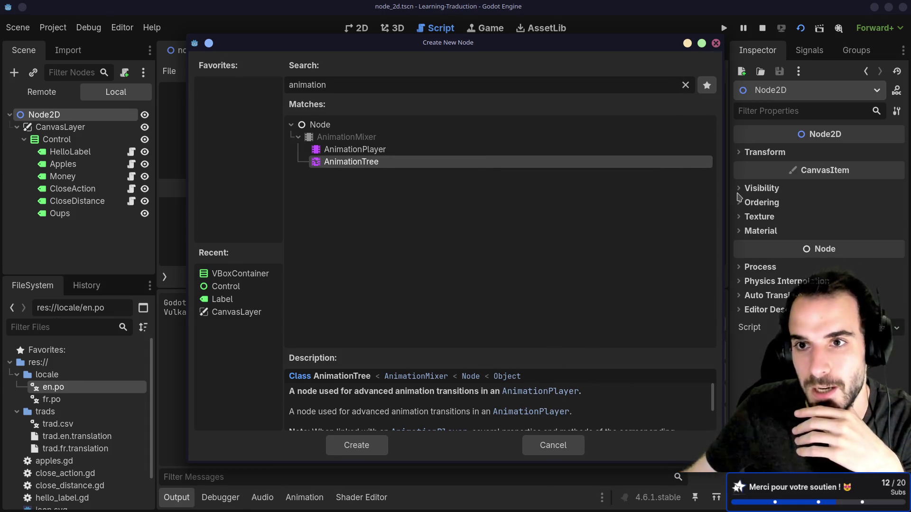